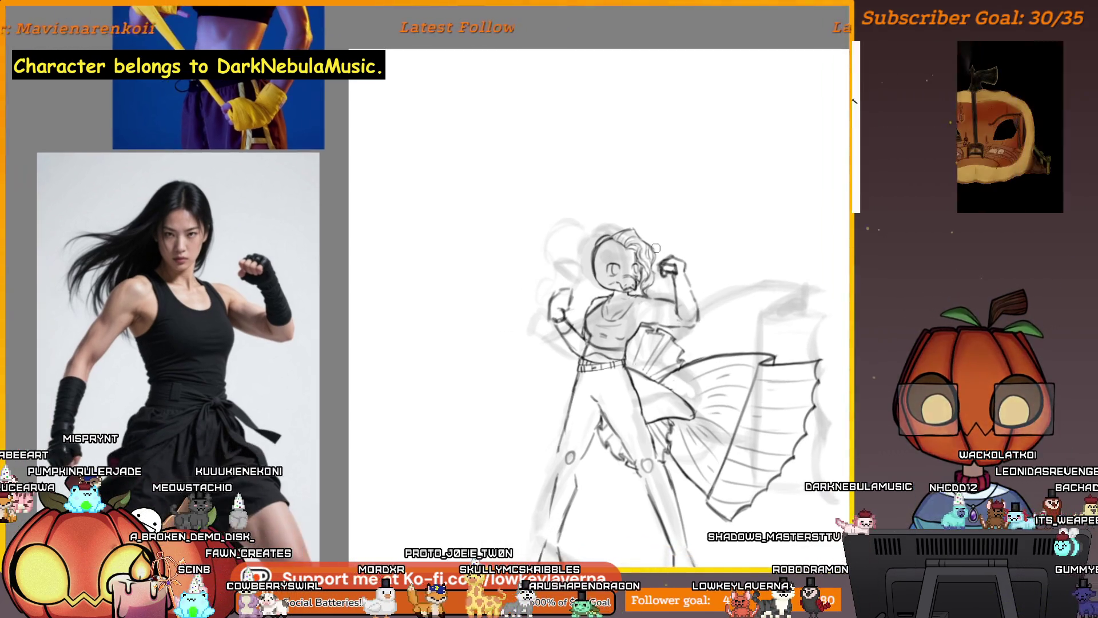
- Zoom out to compare the sketch with the references, then frame the head and upper body
scroll(646, 339, "up", 3)
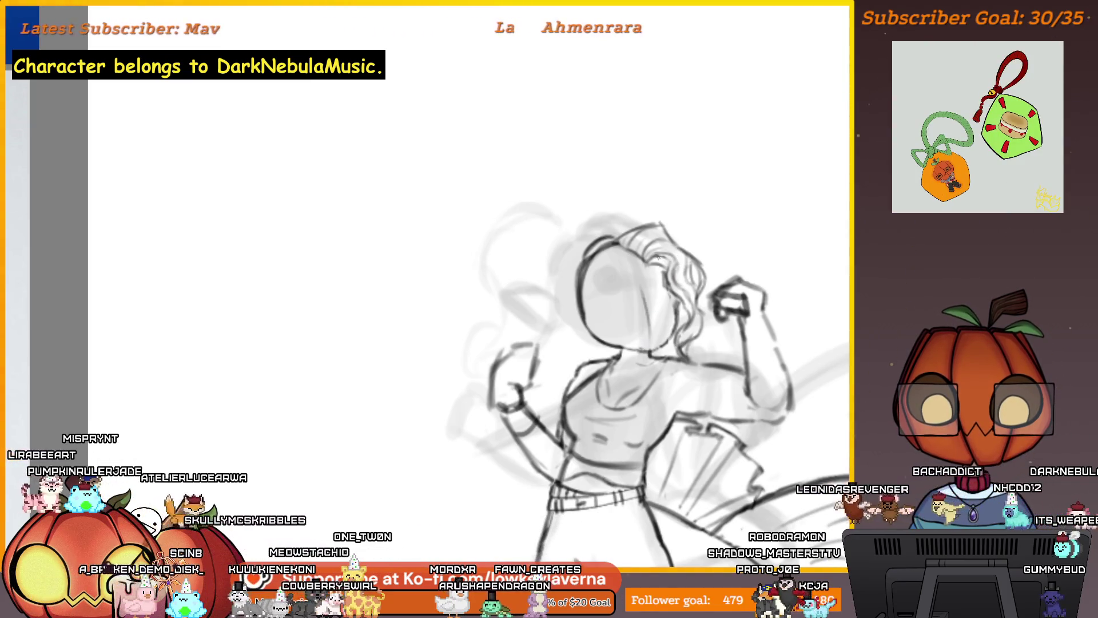
key("ctrl+minus")
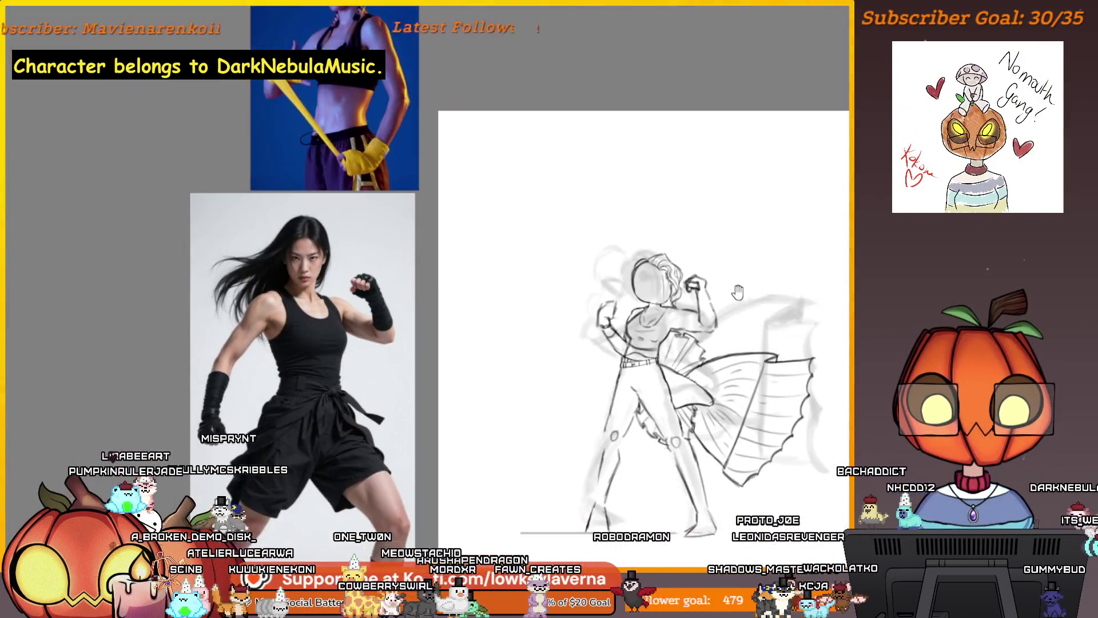
key("ctrl+minus")
key("ctrl+plus")
key("ctrl+plus")
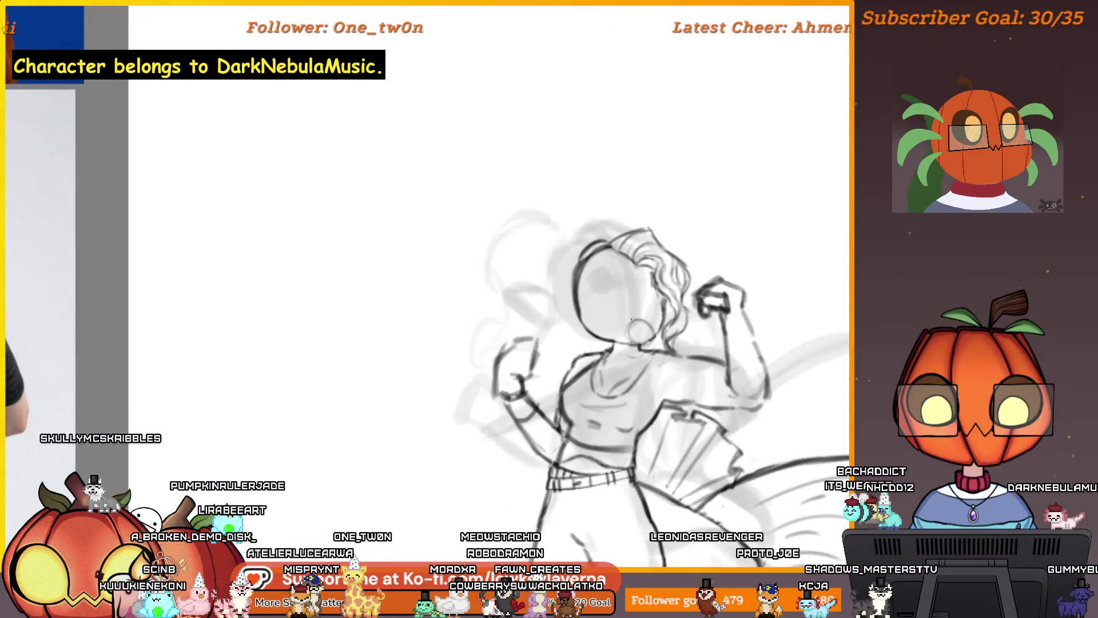
left_click_drag(686, 254, 704, 306)
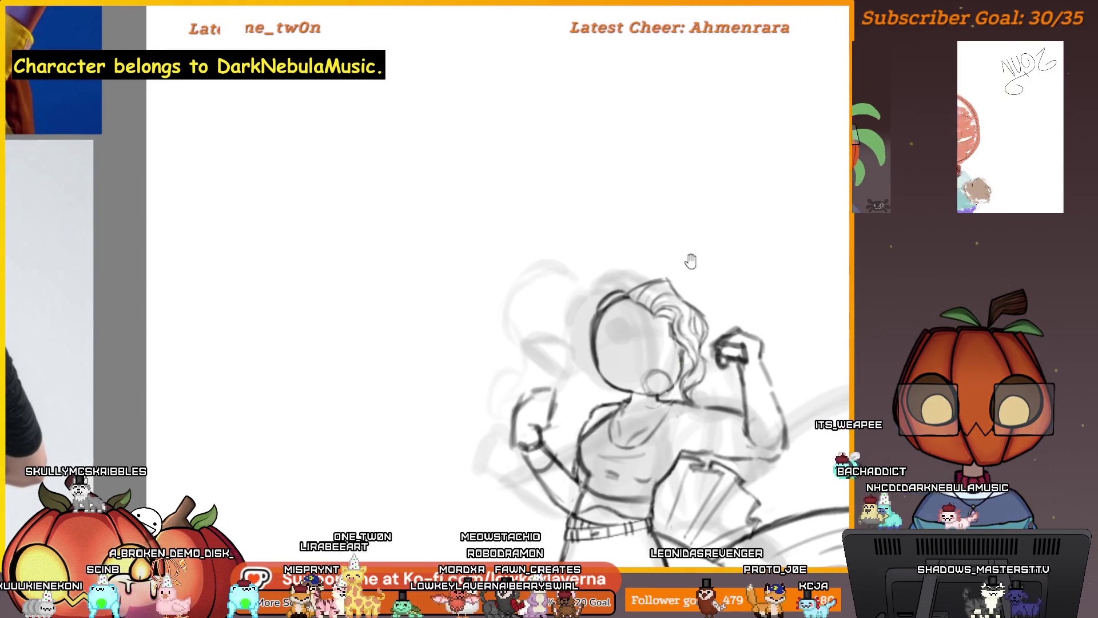
left_click_drag(629, 272, 661, 294)
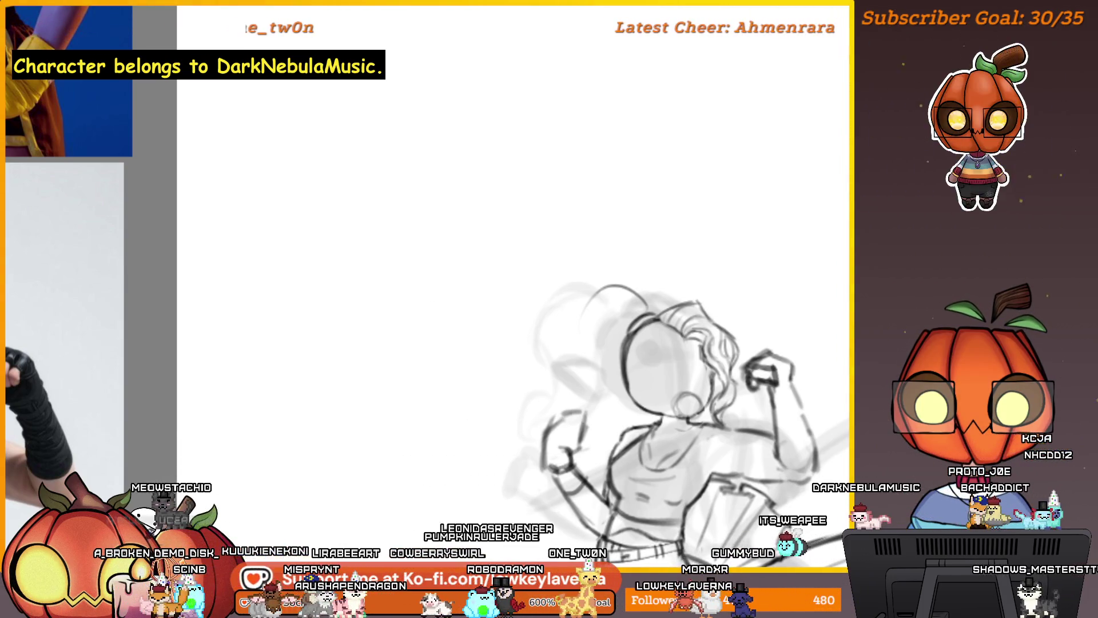
left_click_drag(754, 475, 600, 338)
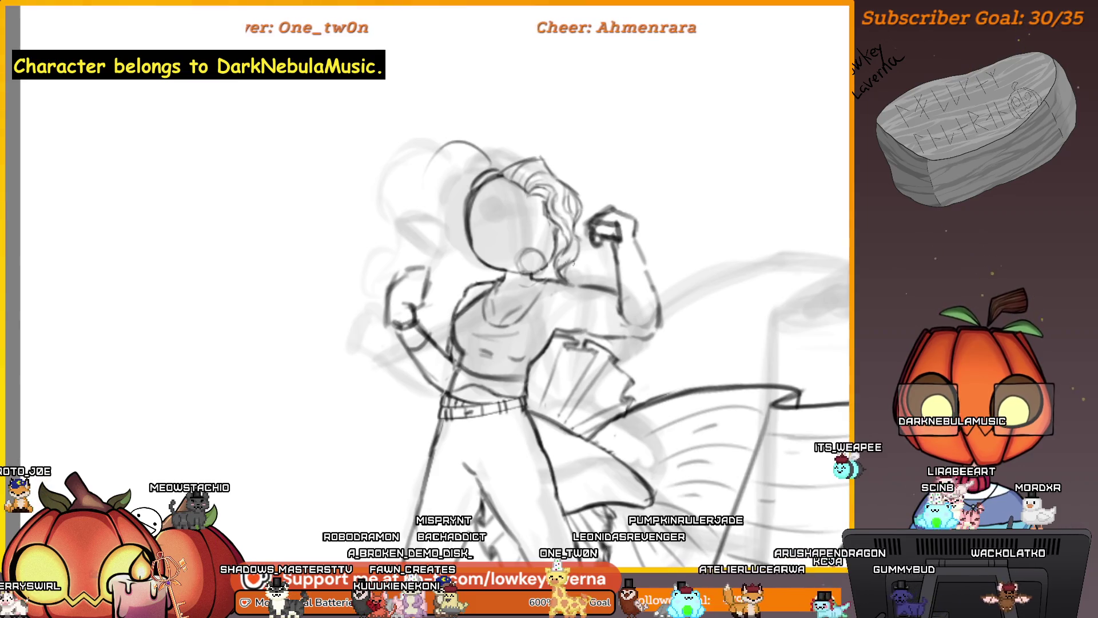
- Erase the old hoop earring and draw a new ring below the ear with a larger brush
scroll(573, 263, "up", 3)
scroll(573, 263, "up", 3)
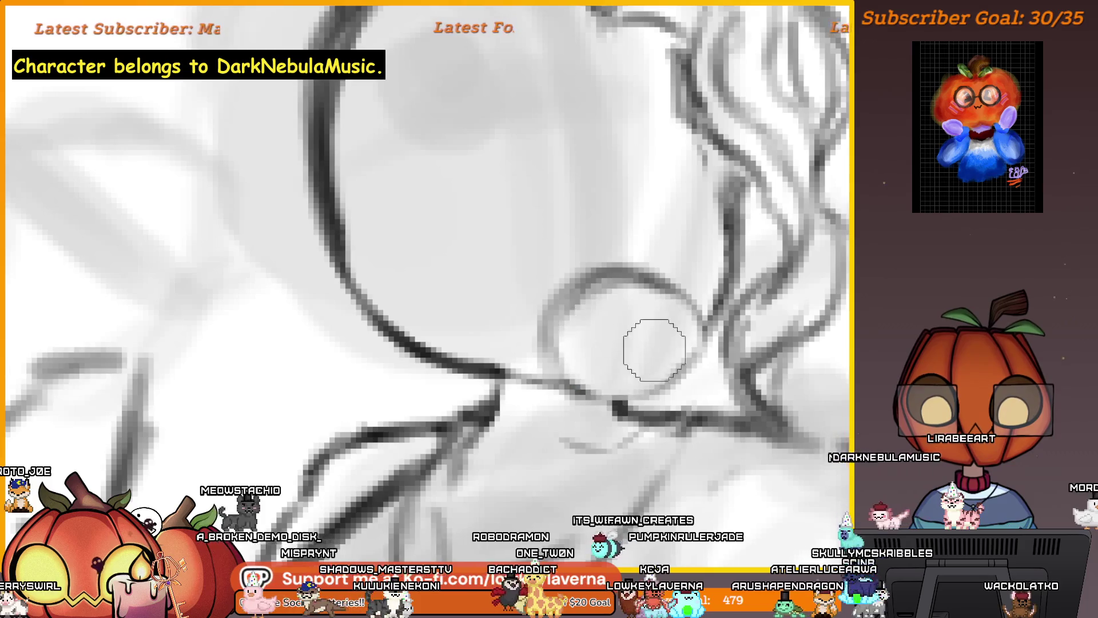
mouse_move(659, 319)
left_mouse_down()
mouse_move(576, 326)
mouse_move(614, 329)
left_mouse_up()
scroll(576, 326, "up", 1)
key("]")
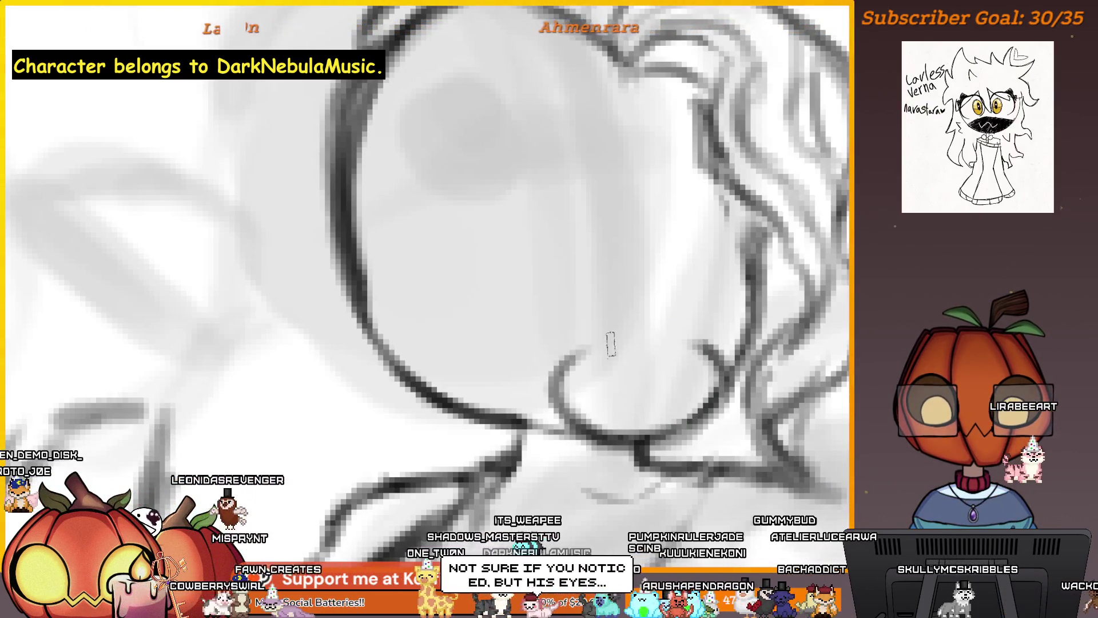
left_click_drag(687, 429, 589, 338)
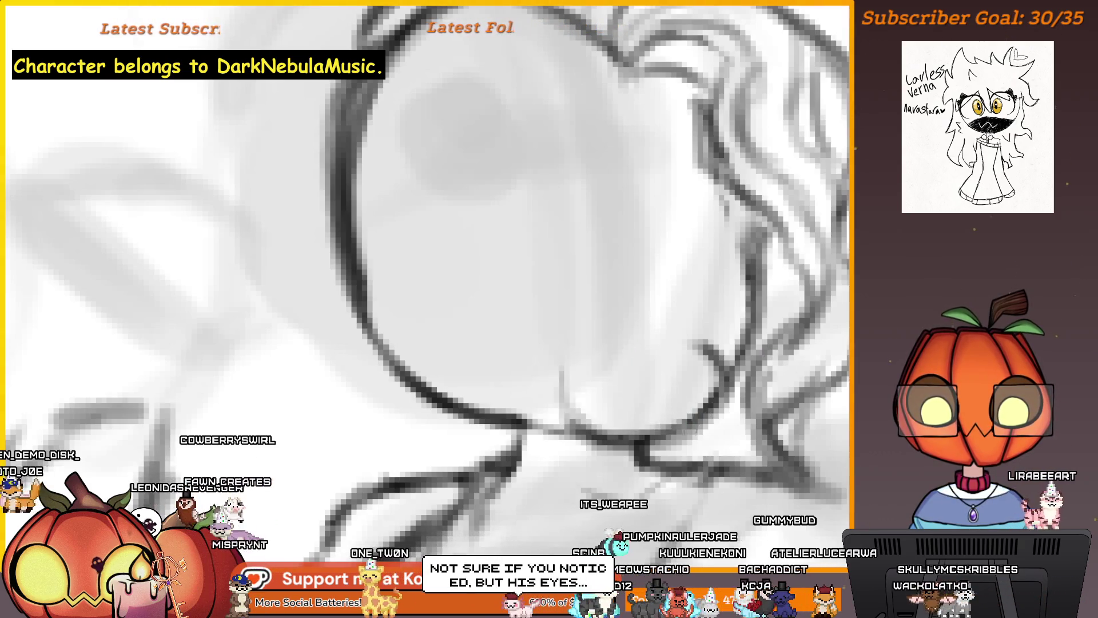
- Recentre the view on the face and zoom around to review the new earring
scroll(770, 354, "down", 5)
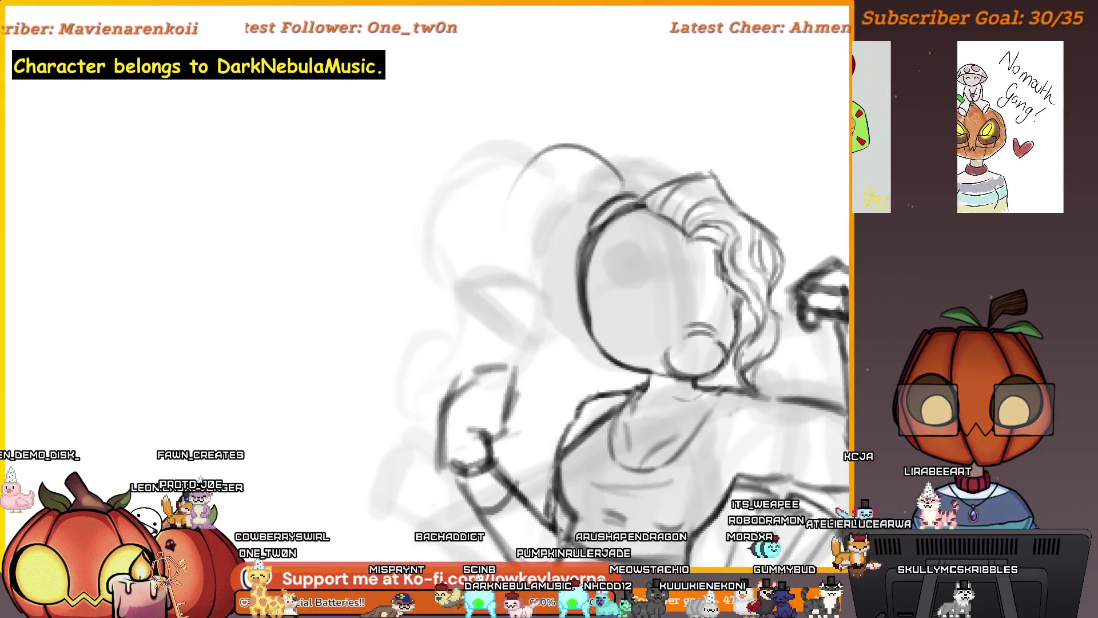
left_click_drag(716, 346, 703, 342)
scroll(704, 342, "down", 2)
scroll(703, 341, "down", 3)
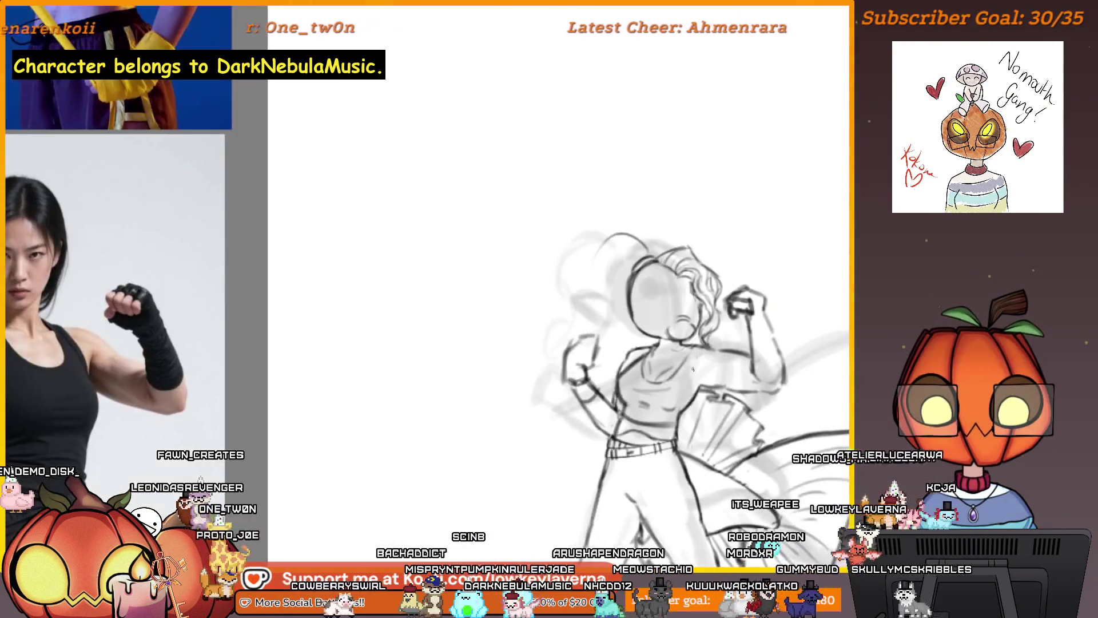
scroll(684, 395, "up", 3)
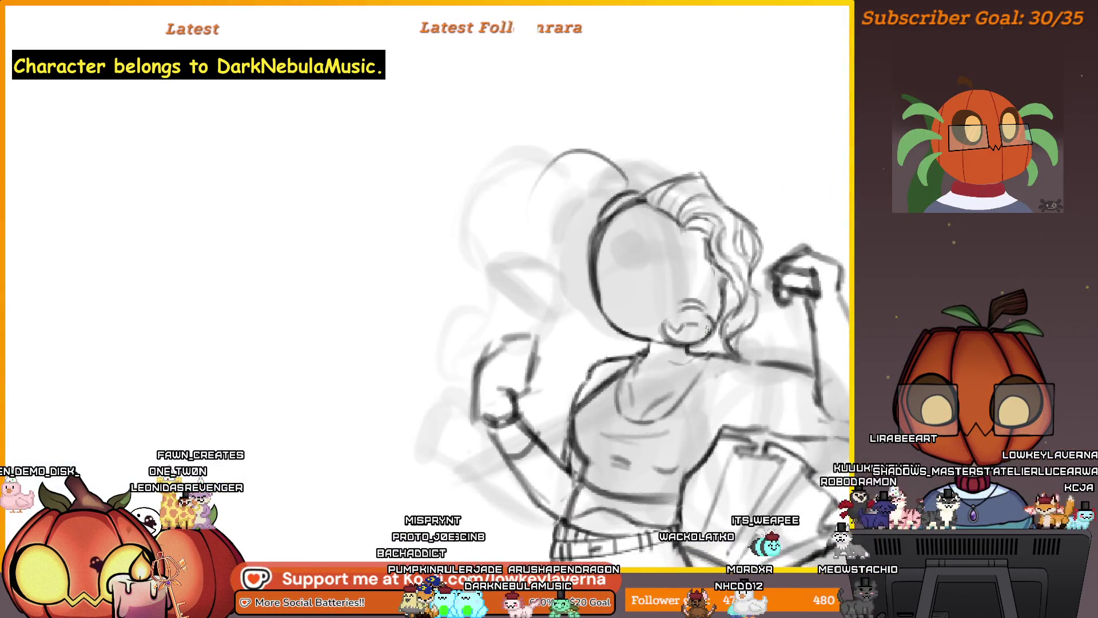
scroll(708, 330, "down", 1)
scroll(712, 347, "down", 1)
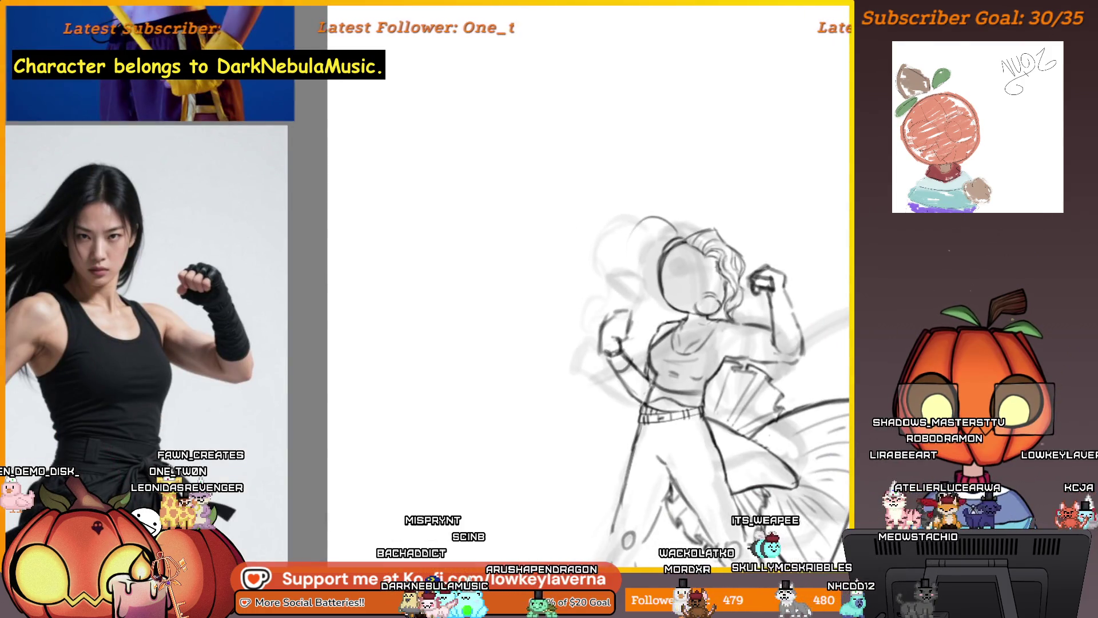
scroll(706, 292, "up", 2)
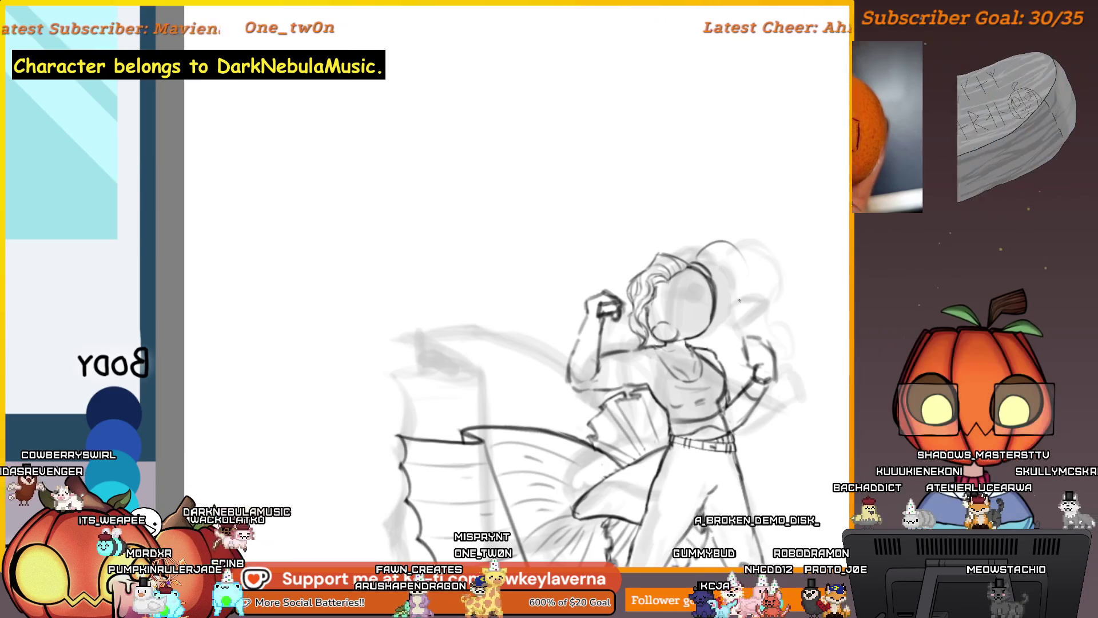
- Zoom in close on the woman's face with the Zoom tool
left_click_drag(723, 306, 698, 320)
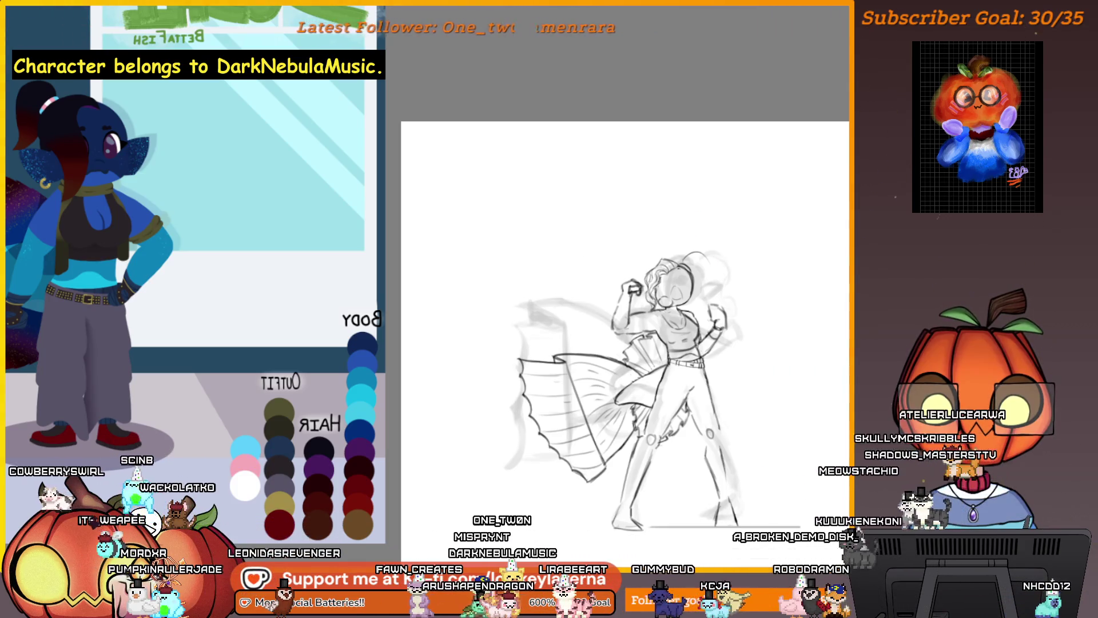
left_click(697, 198)
left_click(697, 198, "alt")
left_click(697, 198)
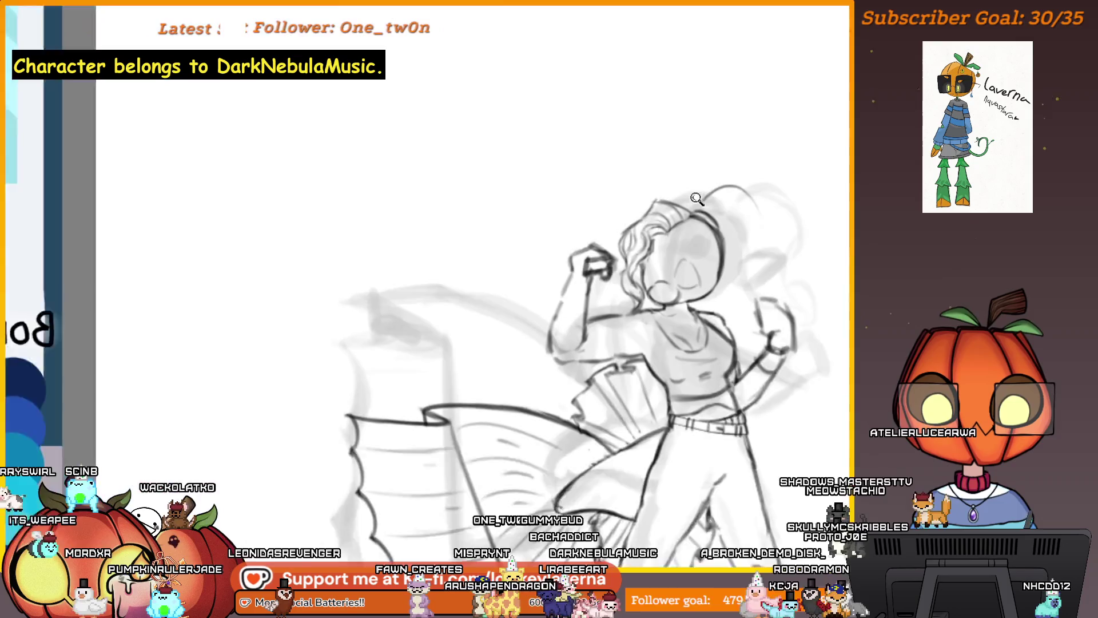
left_click(702, 265)
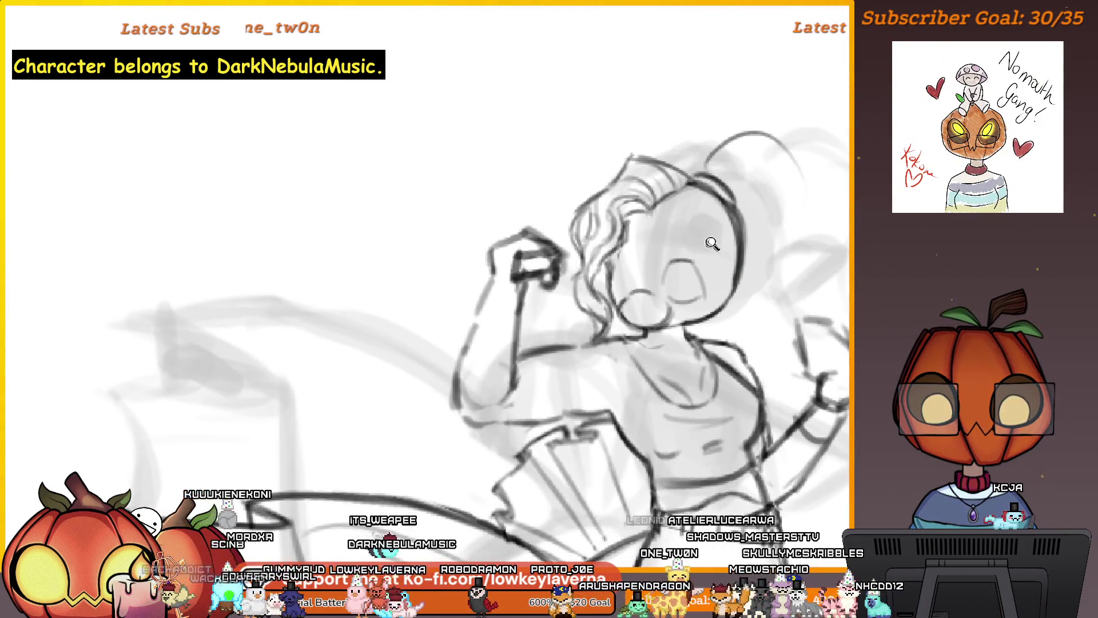
scroll(696, 256, "down", 1)
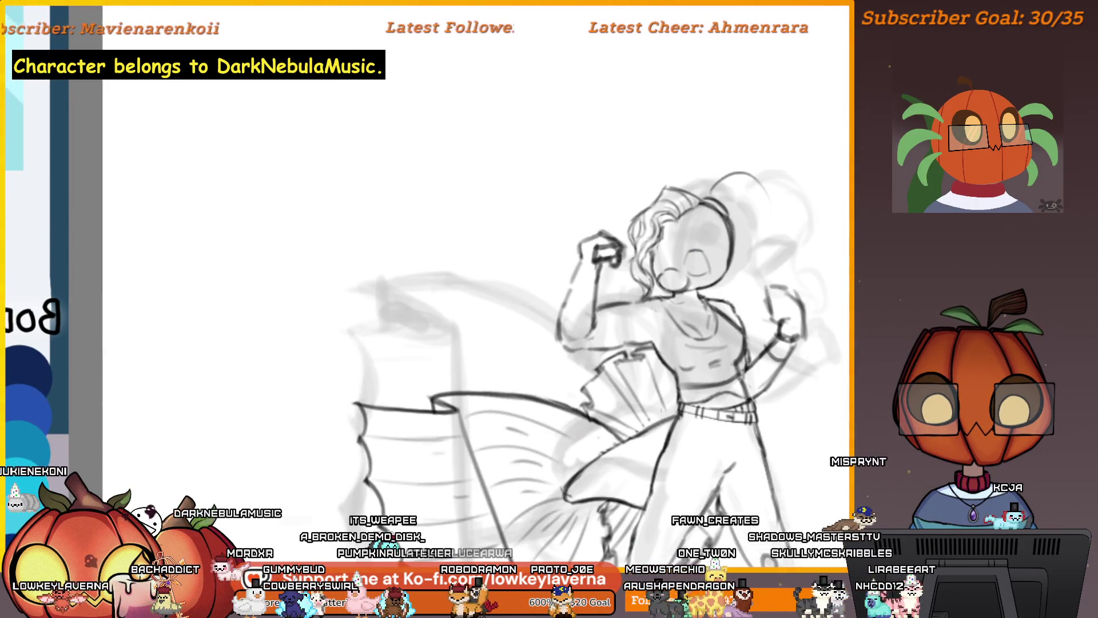
- Redraw the closed eye as a curl, then zoom out to compare with the character sheet
left_click_drag(694, 256, 694, 238)
key("ctrl+minus")
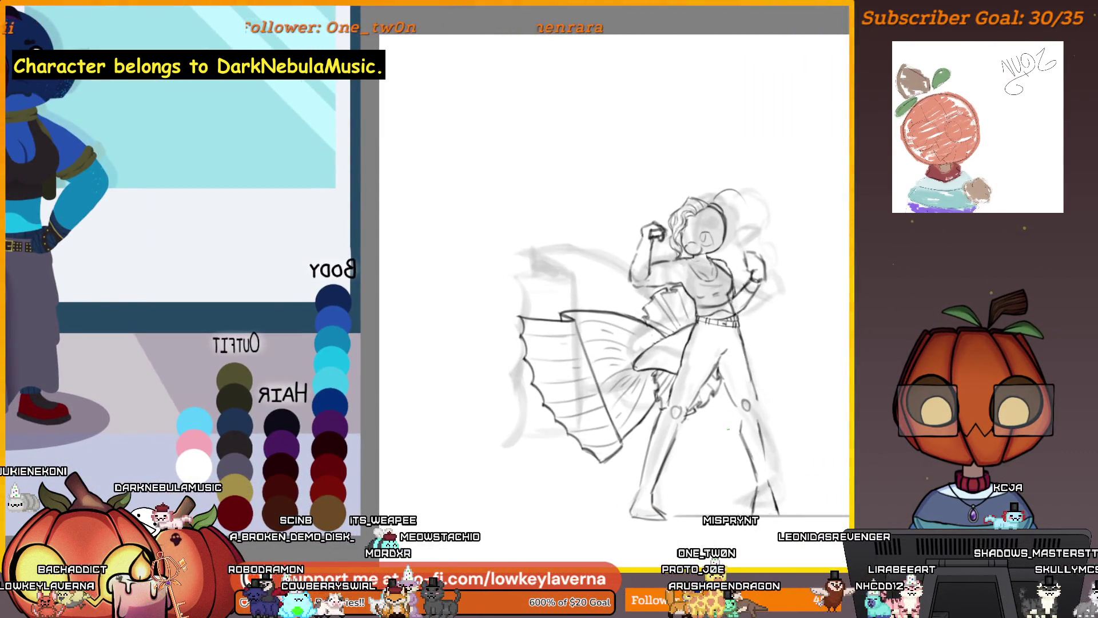
key("ctrl+plus")
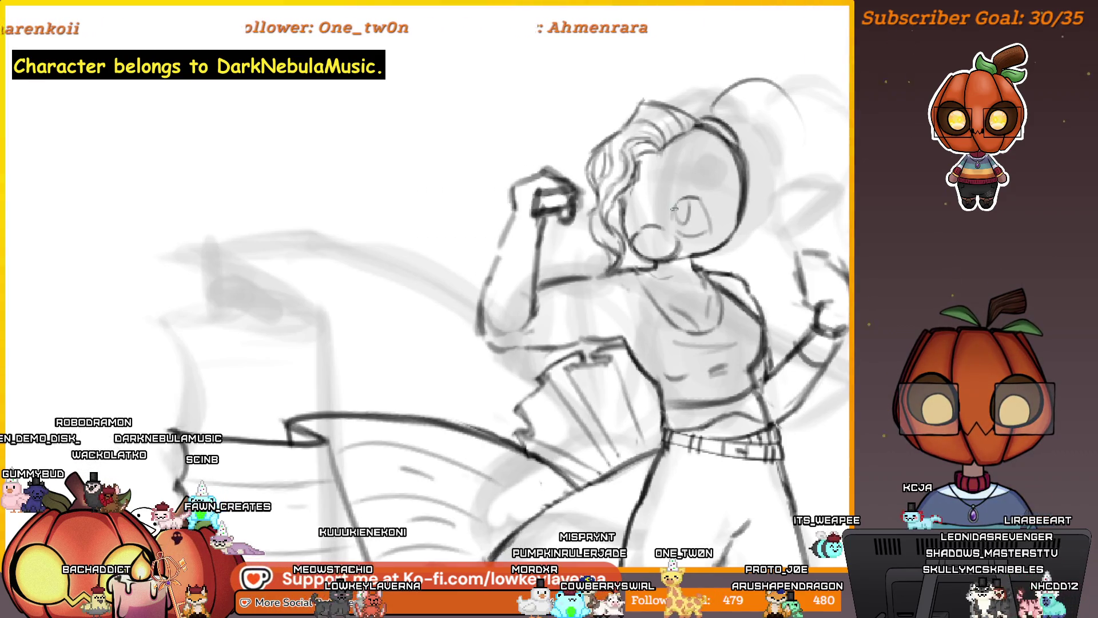
scroll(733, 195, "down", 3)
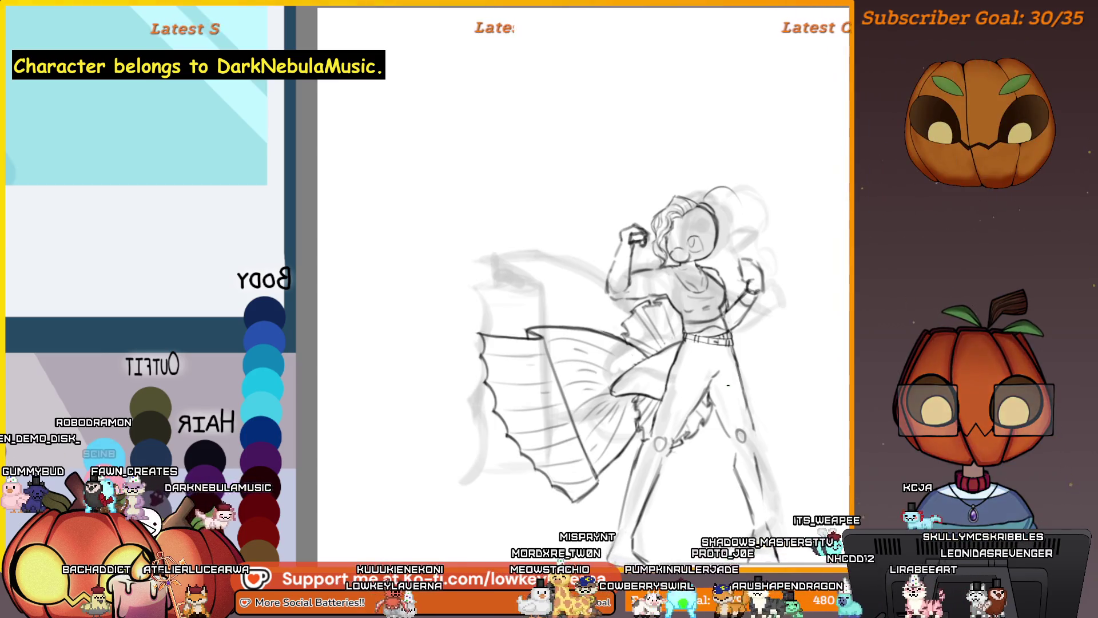
scroll(675, 195, "up", 5)
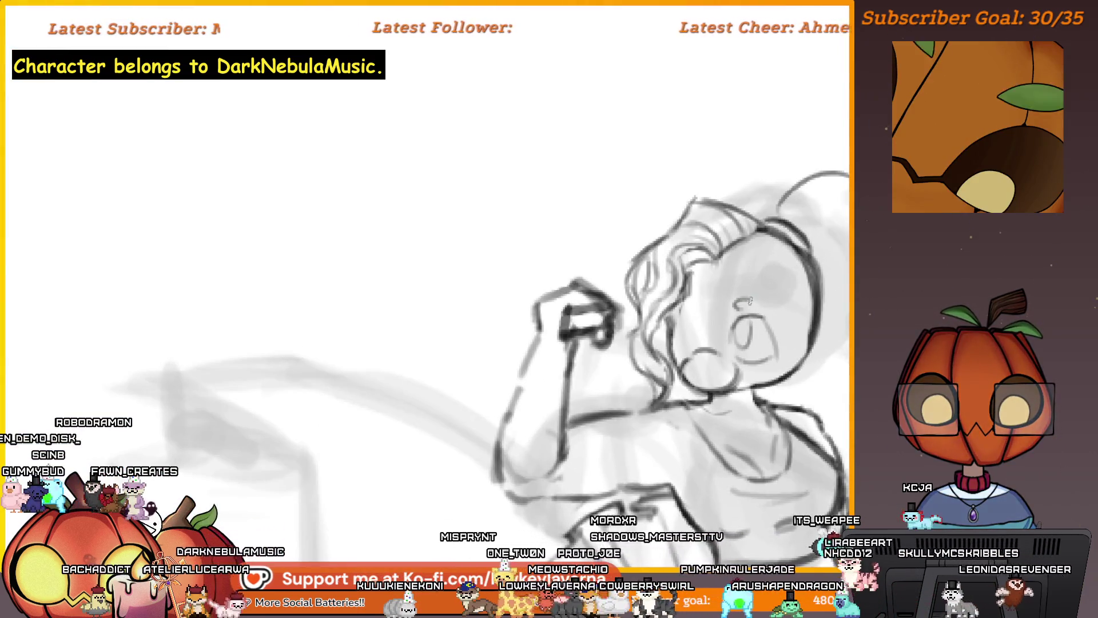
- Mirror the view and draw a dark outline down the side of the head
left_click_drag(784, 284, 660, 349)
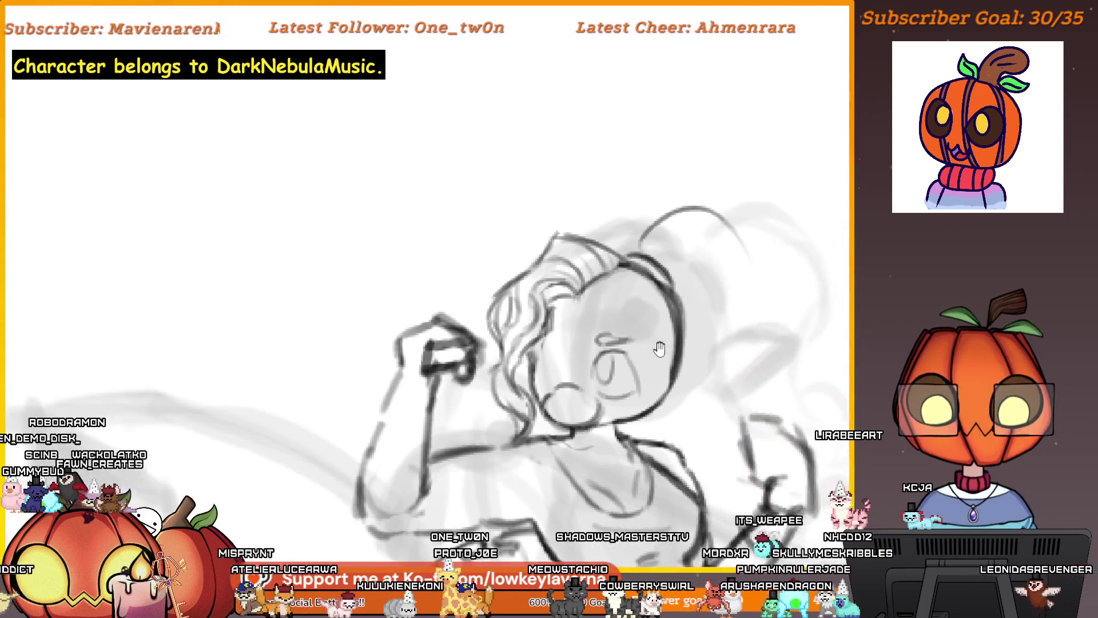
left_click_drag(732, 321, 287, 422)
key("m")
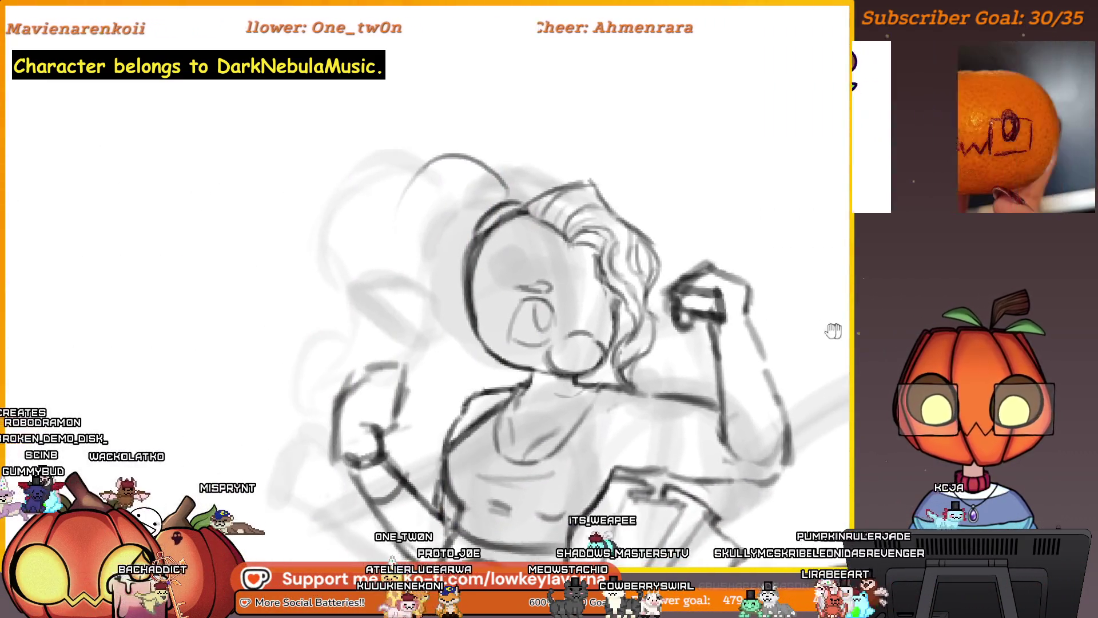
left_click_drag(582, 278, 639, 289)
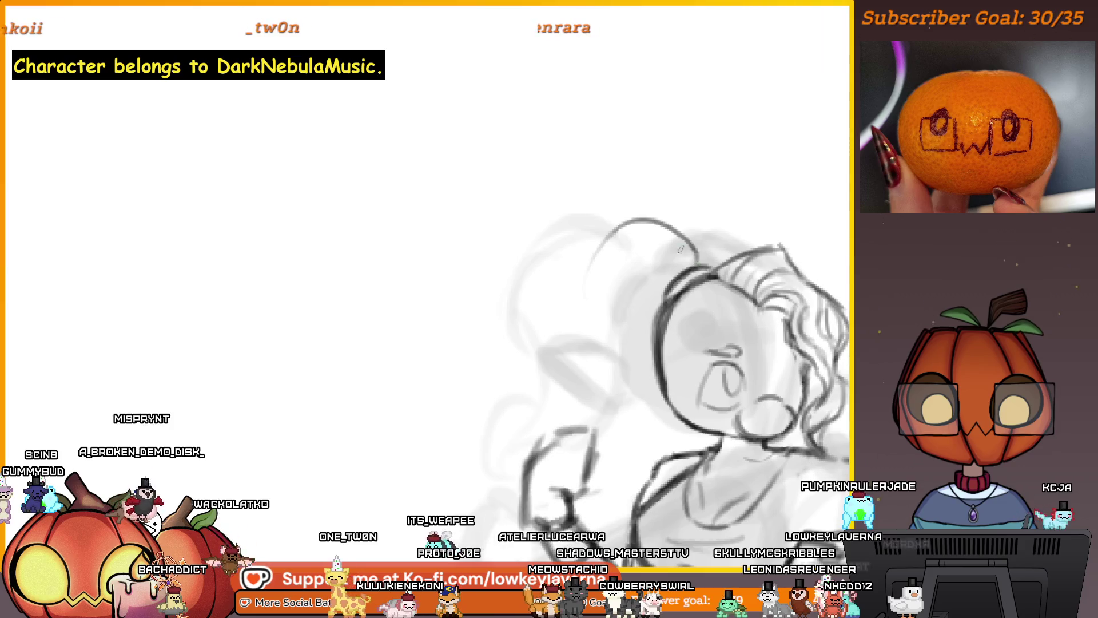
left_click_drag(631, 226, 615, 352)
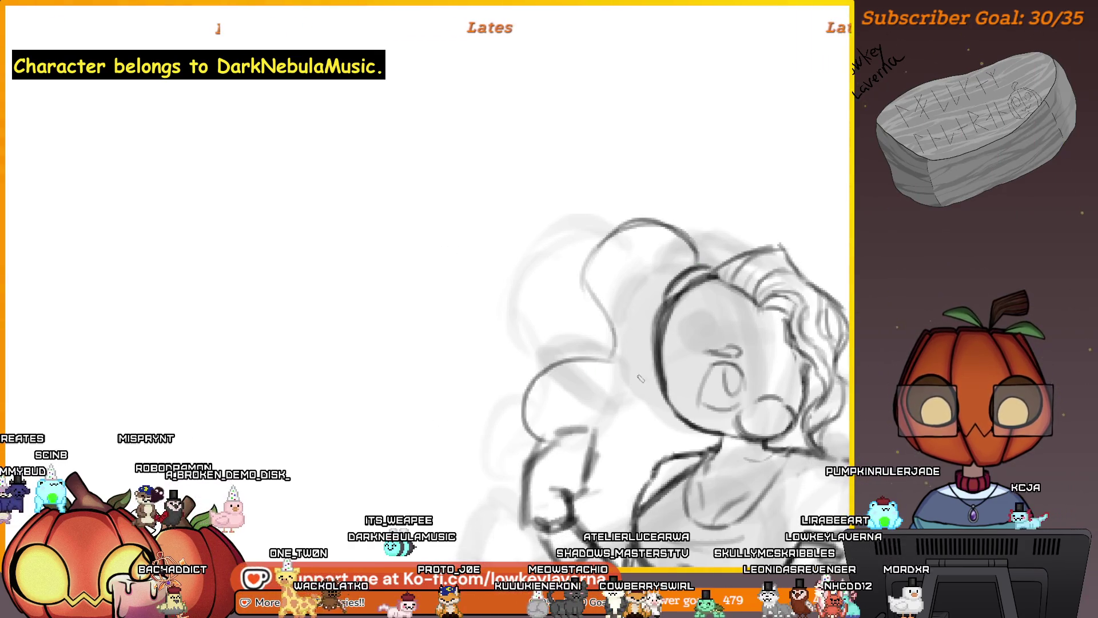
scroll(641, 379, "down", 5)
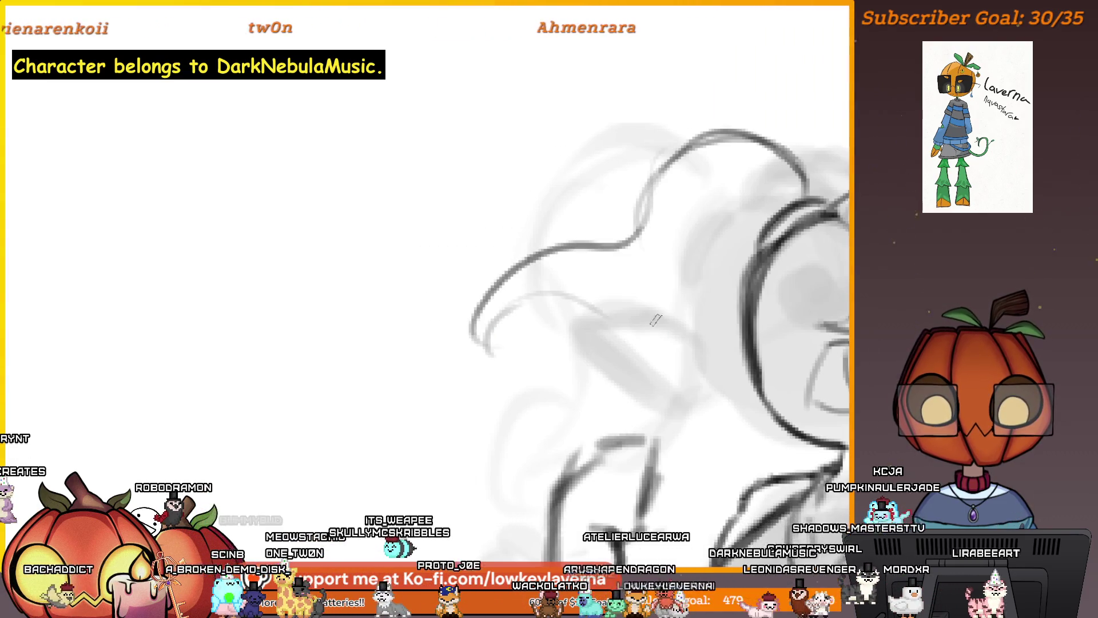
- Add wavy strokes along the ponytail strands and darken the hair curves
left_click_drag(746, 267, 735, 288)
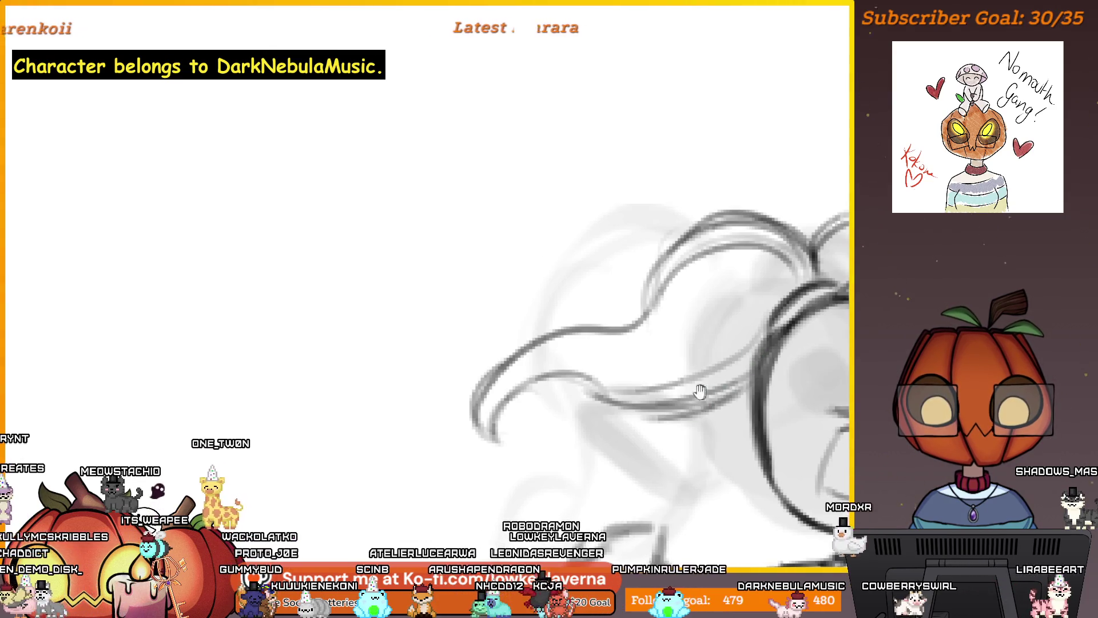
left_click_drag(700, 391, 740, 400)
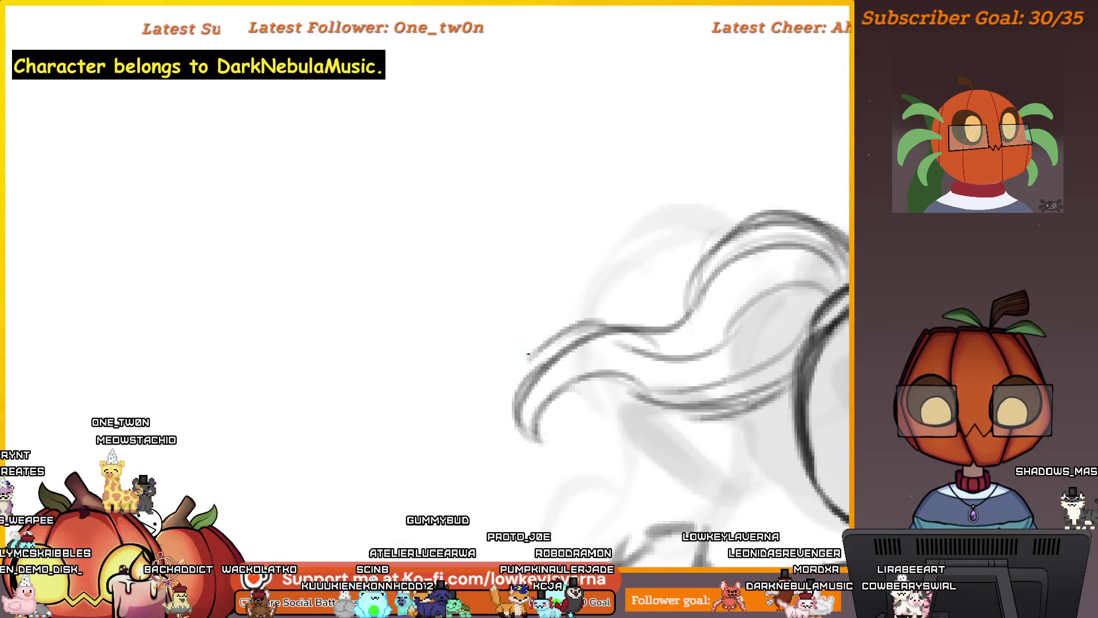
left_click_drag(527, 355, 648, 340)
left_click_drag(774, 332, 783, 323)
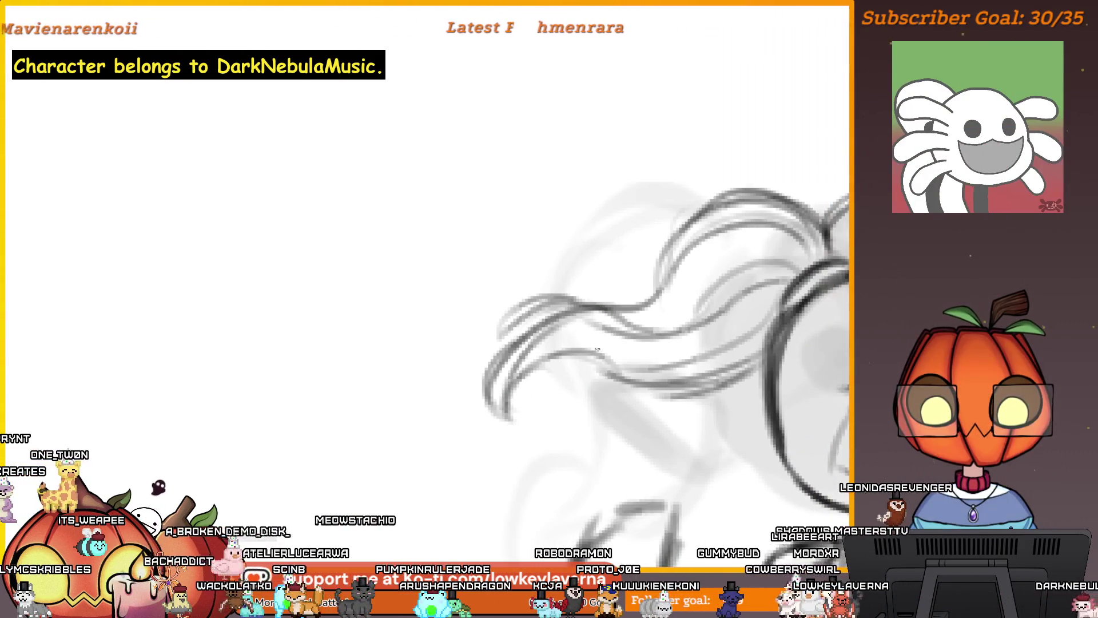
scroll(647, 393, "down", 3)
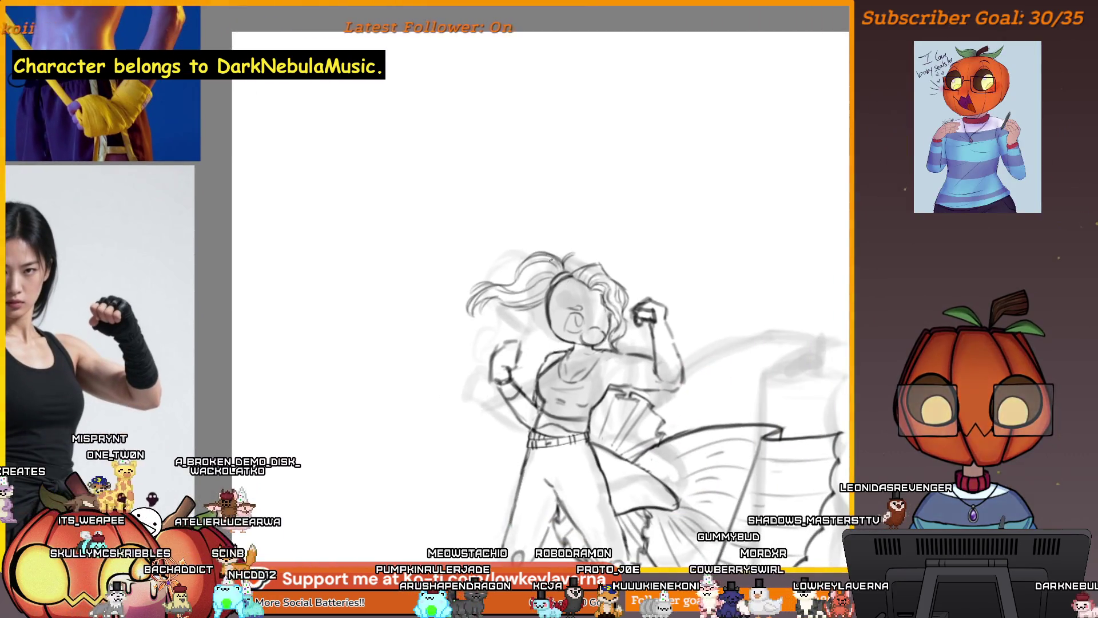
scroll(588, 269, "up", 3)
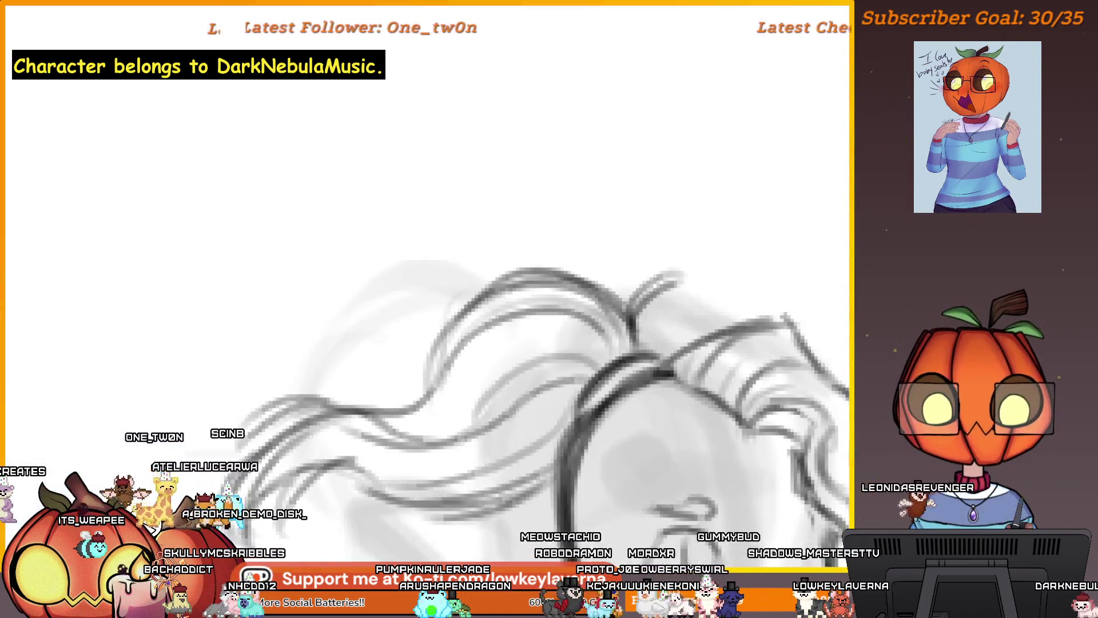
scroll(587, 268, "up", 2)
scroll(587, 269, "up", 2)
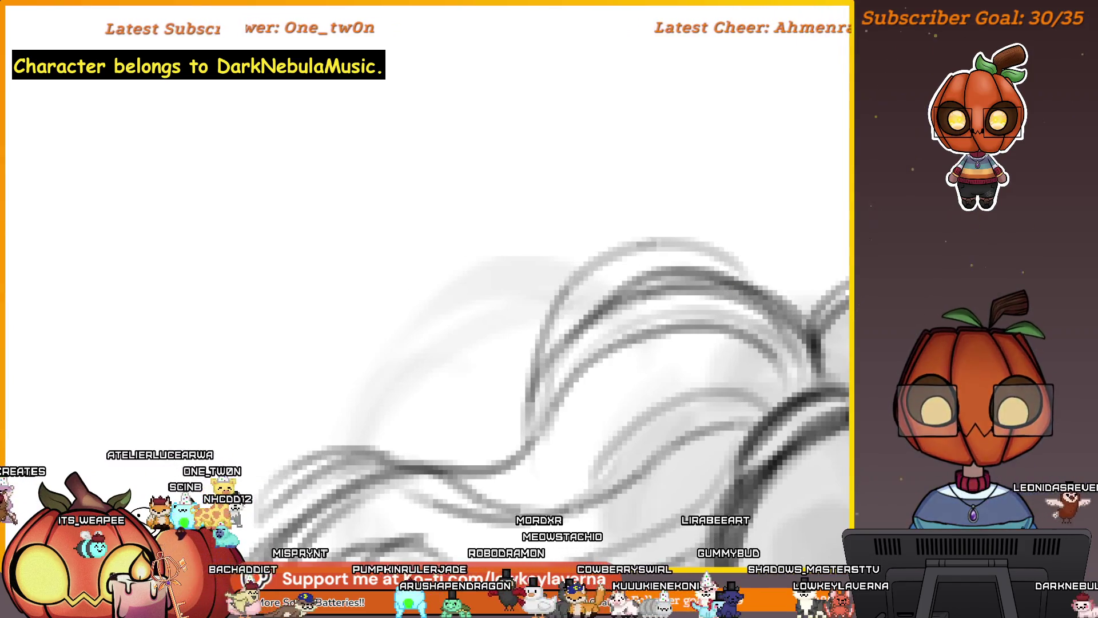
left_click_drag(500, 452, 593, 263)
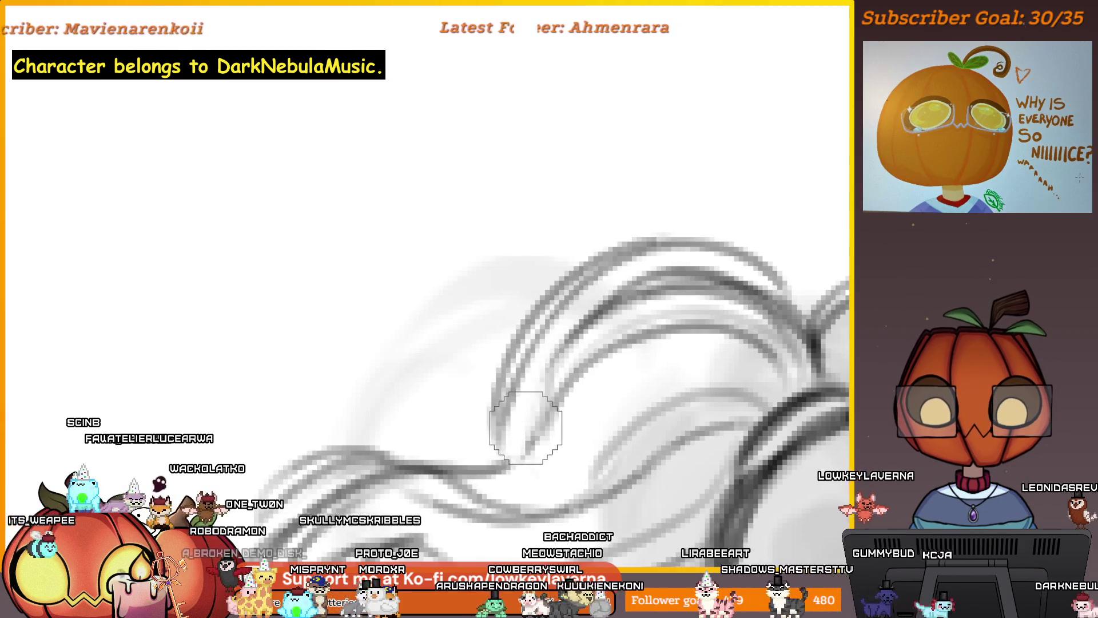
scroll(527, 429, "down", 4)
- Mirror the view to check the figure's proportions, then switch to a new blank white canvas
scroll(688, 374, "down", 4)
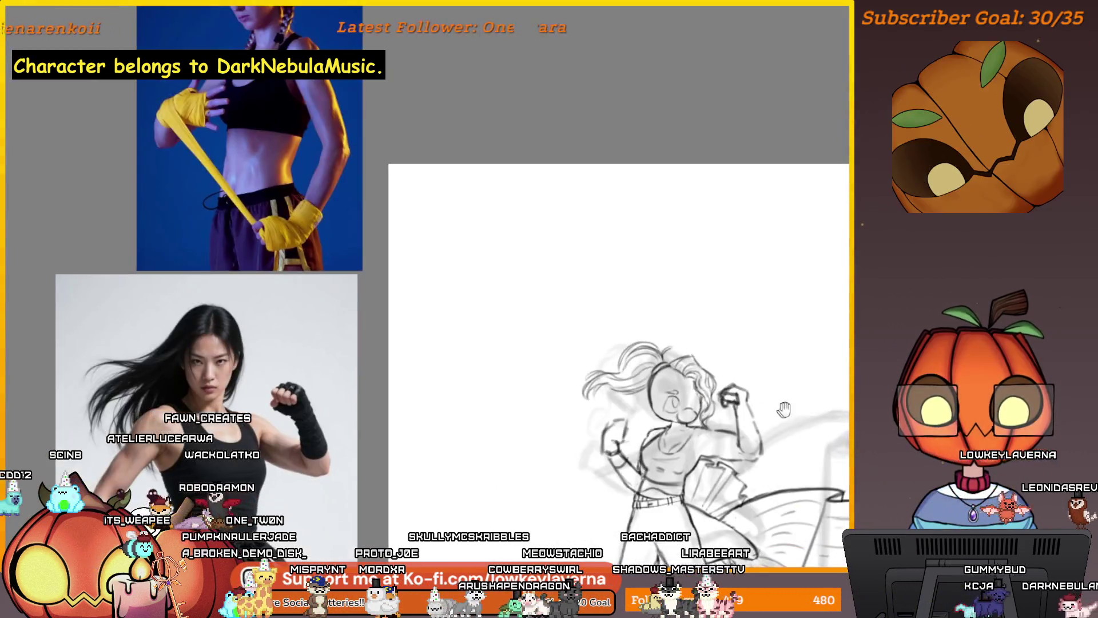
scroll(753, 356, "up", 4)
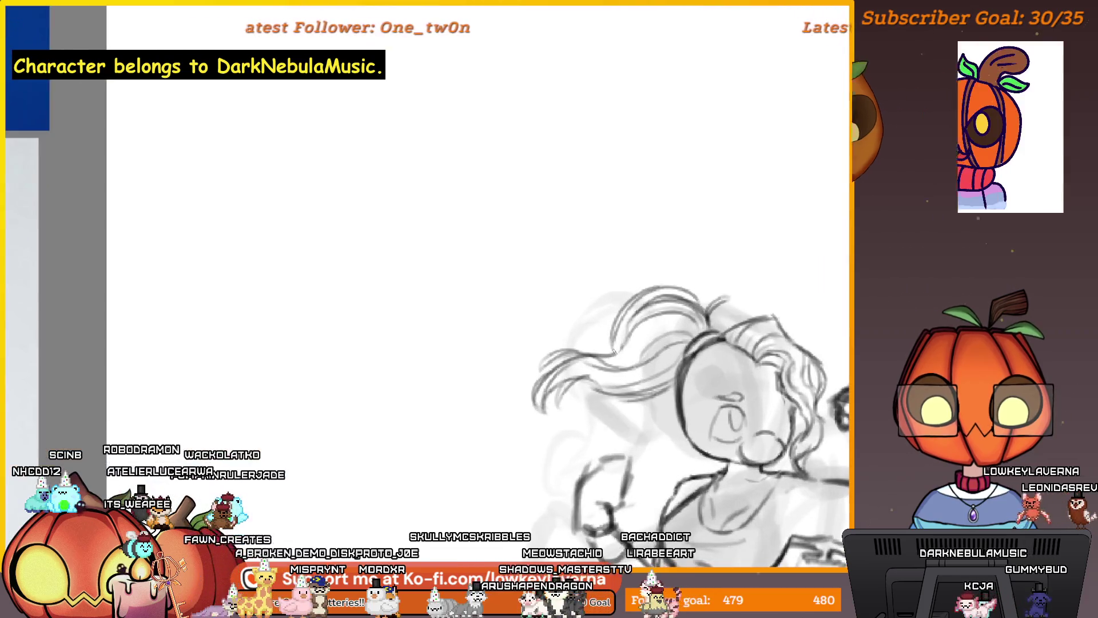
scroll(626, 329, "down", 4)
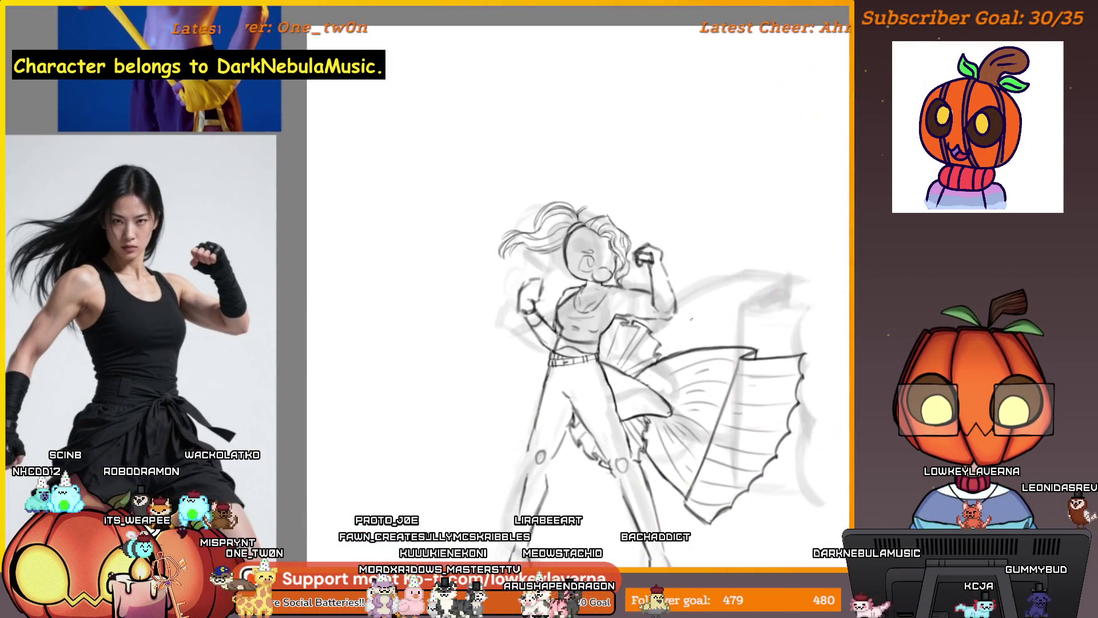
key("h")
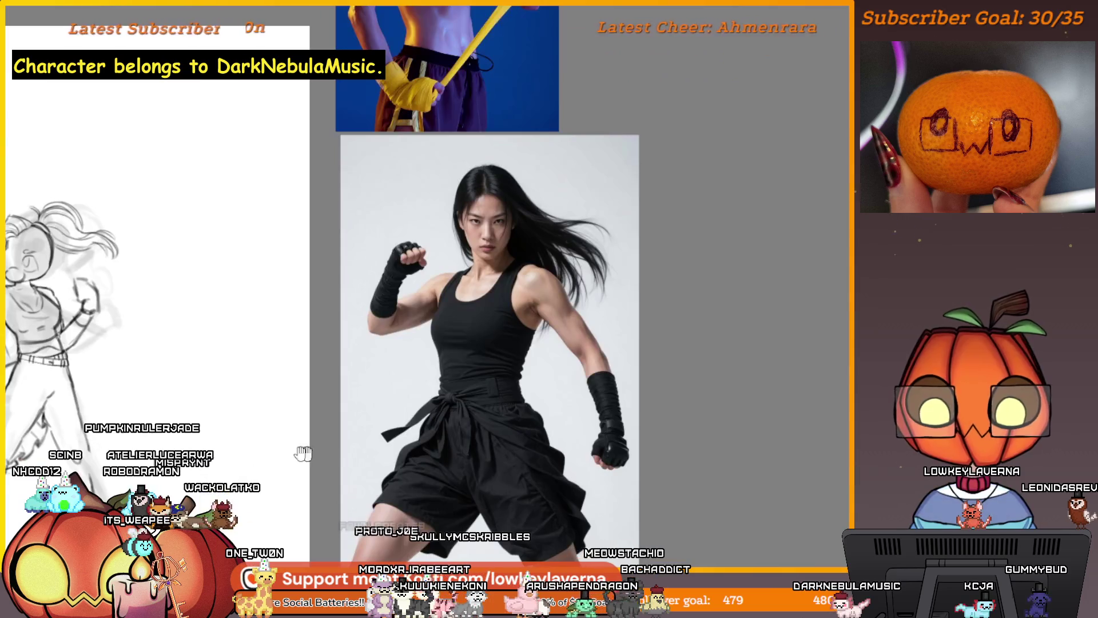
left_click_drag(717, 353, 772, 427)
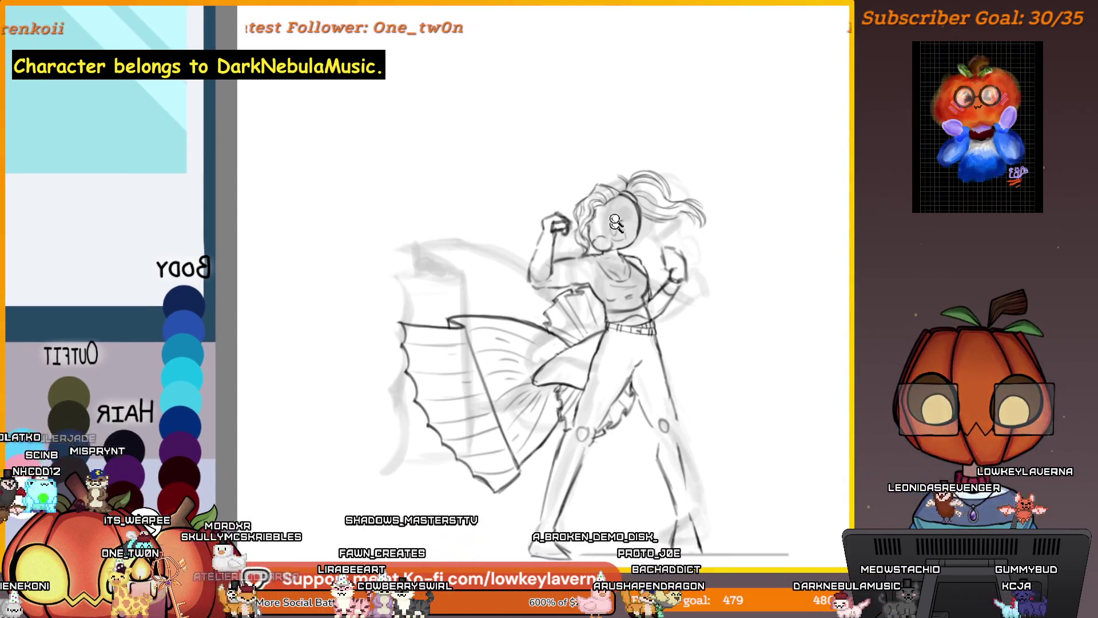
scroll(603, 236, "up", 5)
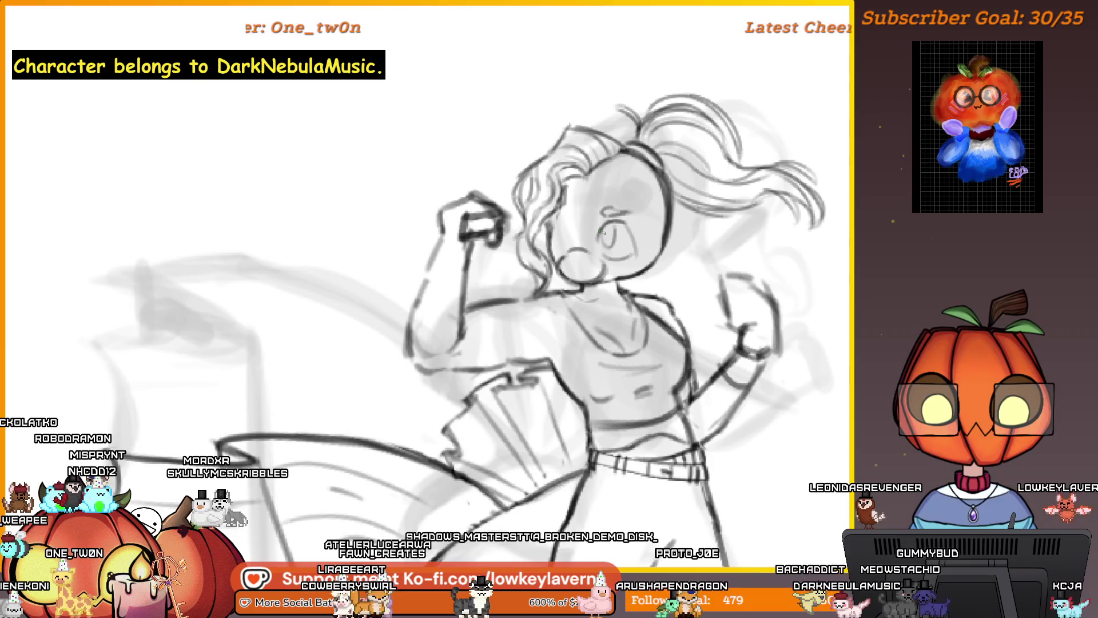
left_click_drag(435, 286, 418, 321)
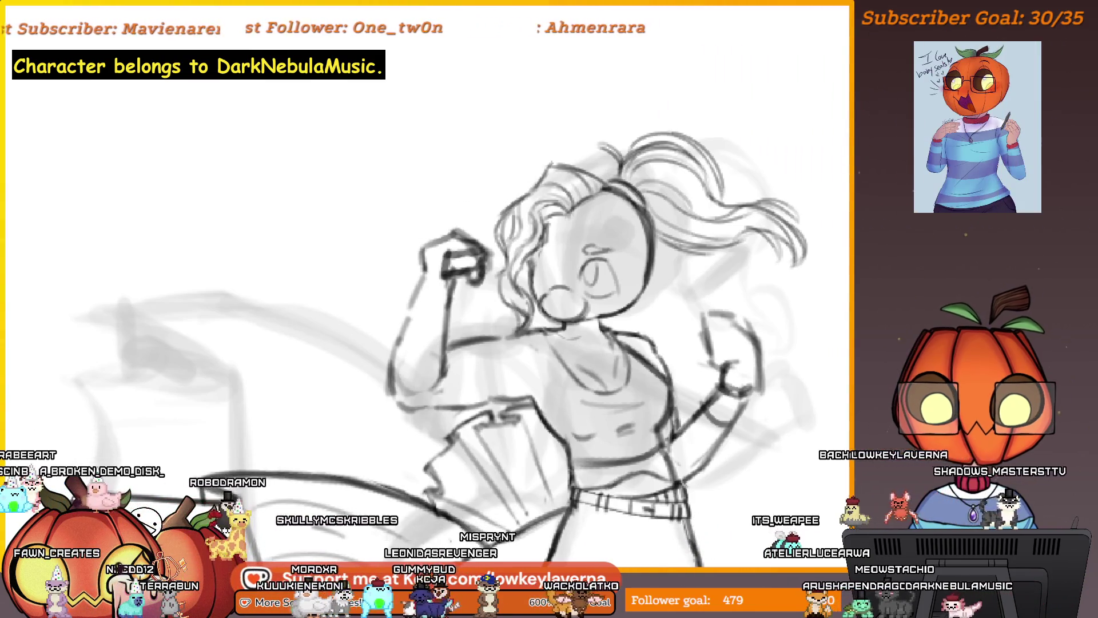
key("ctrl+n")
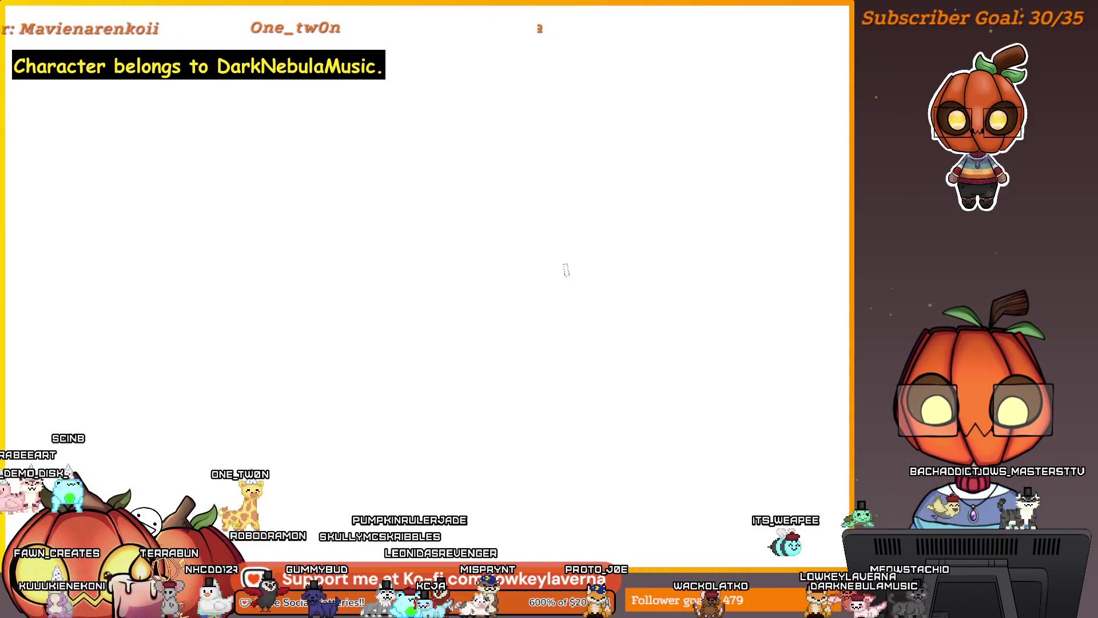
- Doodle a circle on the blank canvas and add four spokes to make it a wheel
mouse_move(616, 171)
left_mouse_down()
mouse_move(607, 159)
mouse_move(557, 251)
mouse_move(675, 197)
left_mouse_up()
mouse_move(559, 252)
left_mouse_down()
mouse_move(668, 296)
mouse_move(565, 350)
left_mouse_up()
left_click_drag(559, 256, 495, 322)
left_click_drag(492, 224, 559, 253)
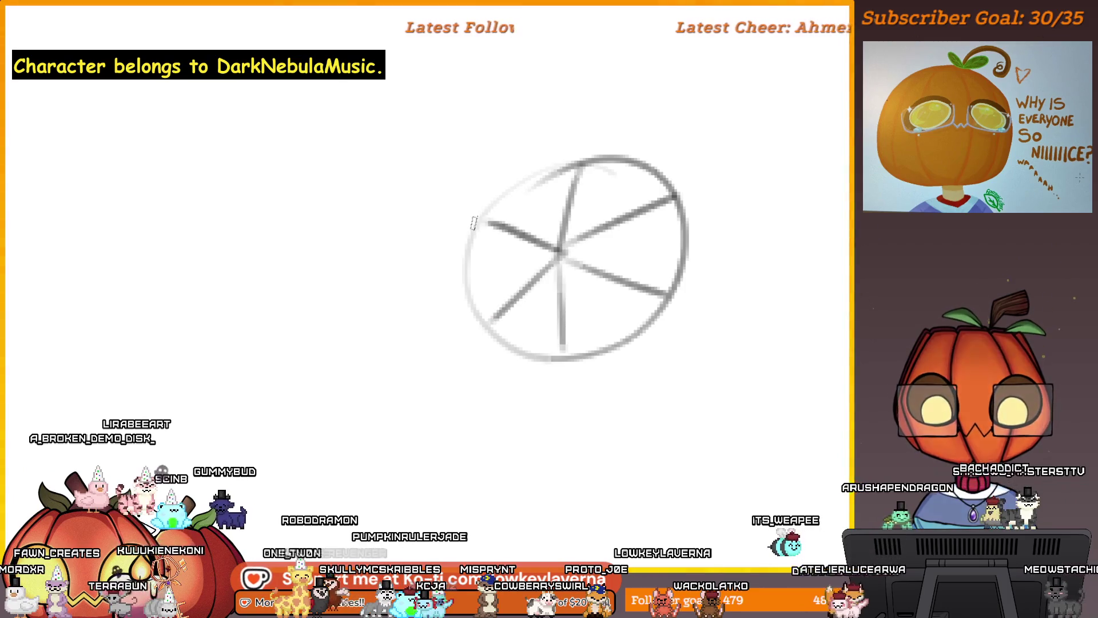
left_click_drag(670, 200, 627, 262)
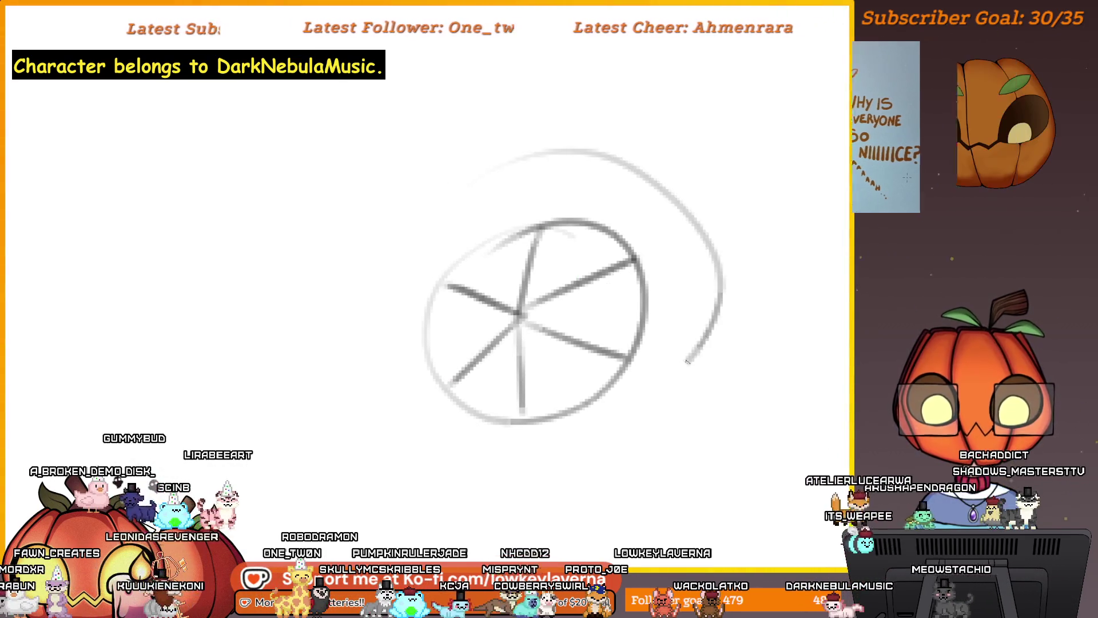
scroll(648, 399, "down", 2)
scroll(657, 384, "down", 2)
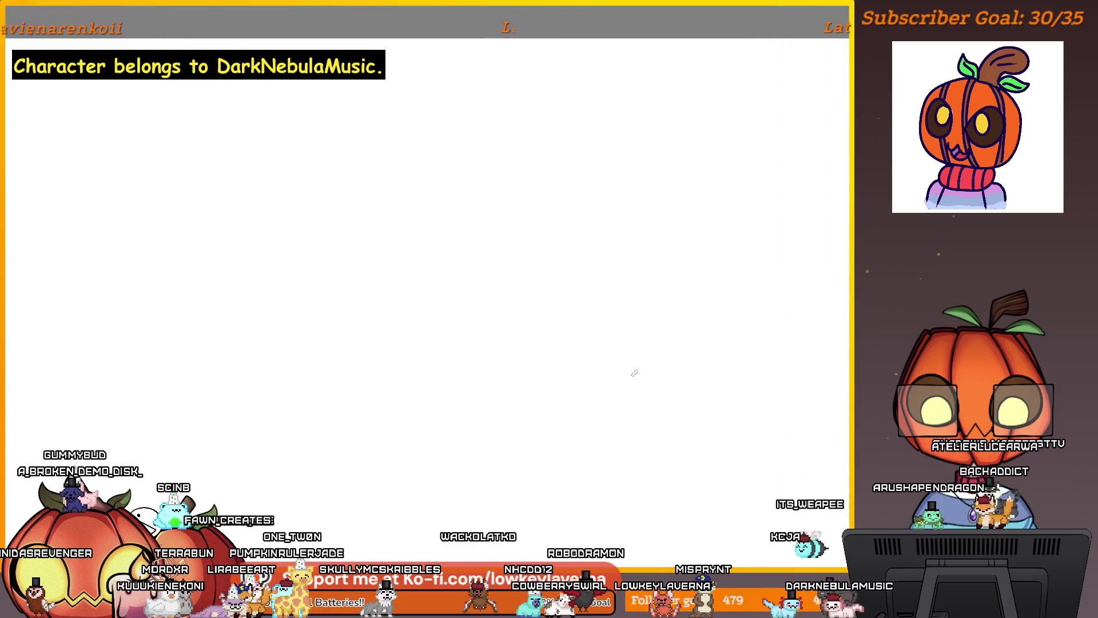
scroll(601, 261, "up", 5)
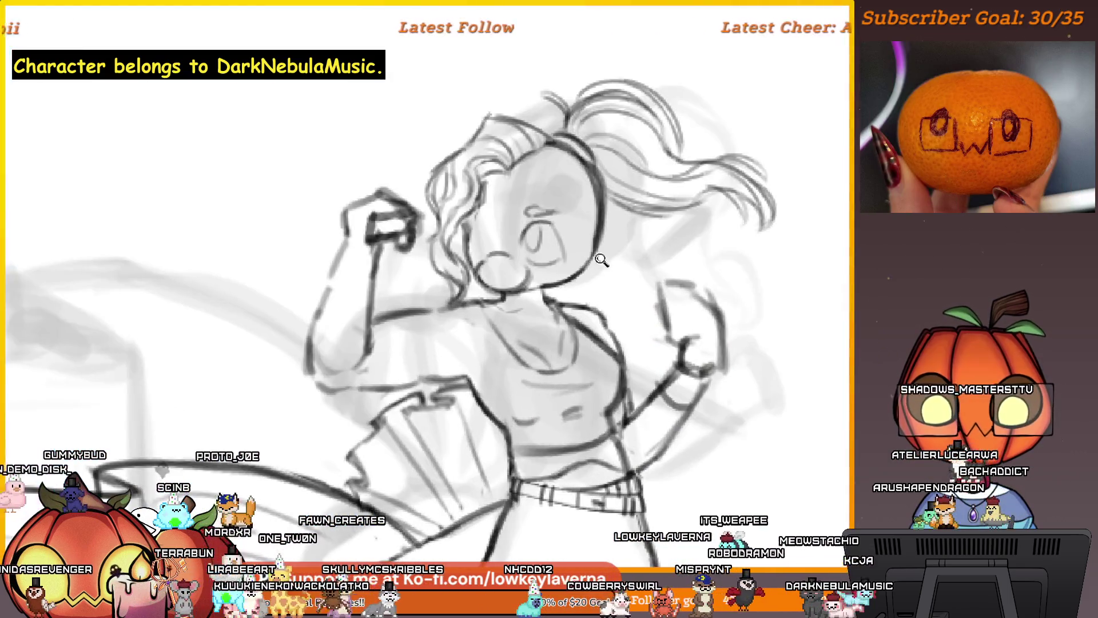
- Pan to the colour reference image and flip the view back to its original orientation
left_click_drag(601, 261, 656, 312)
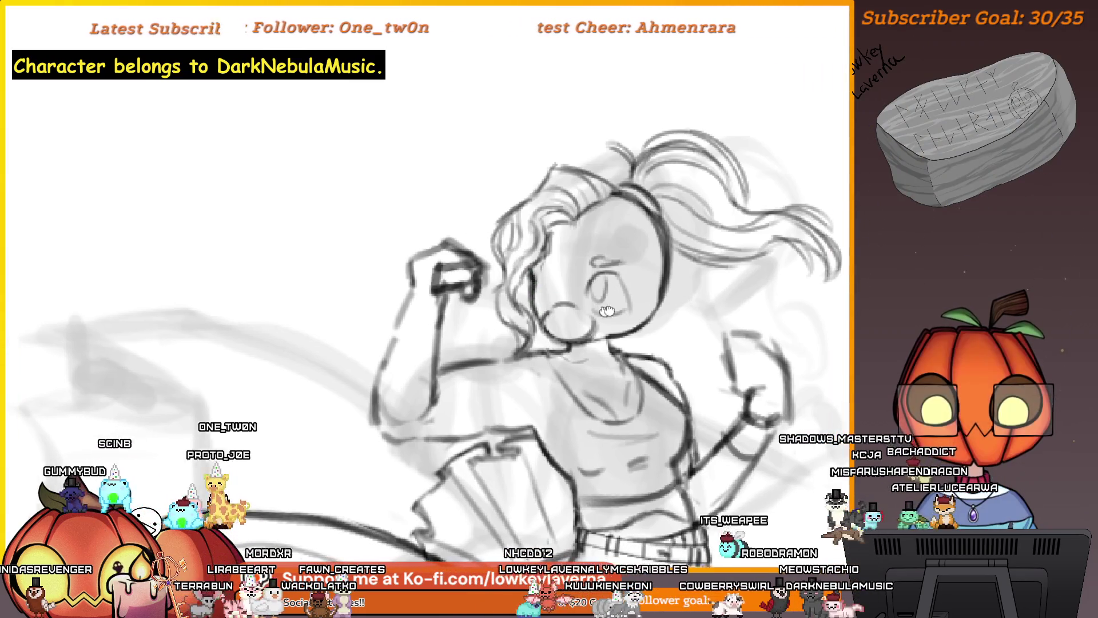
left_click_drag(550, 283, 655, 318)
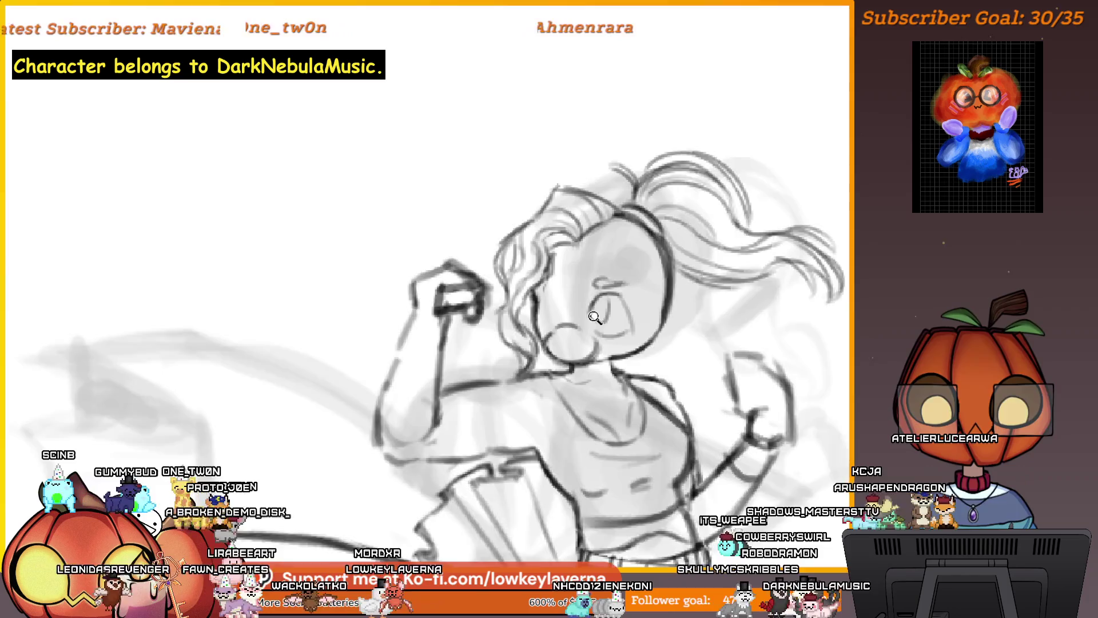
scroll(595, 317, "down", 4)
scroll(595, 317, "up", 4)
mouse_move(595, 317)
left_mouse_down()
mouse_move(763, 379)
mouse_move(367, 366)
left_mouse_up()
scroll(751, 271, "up", 3)
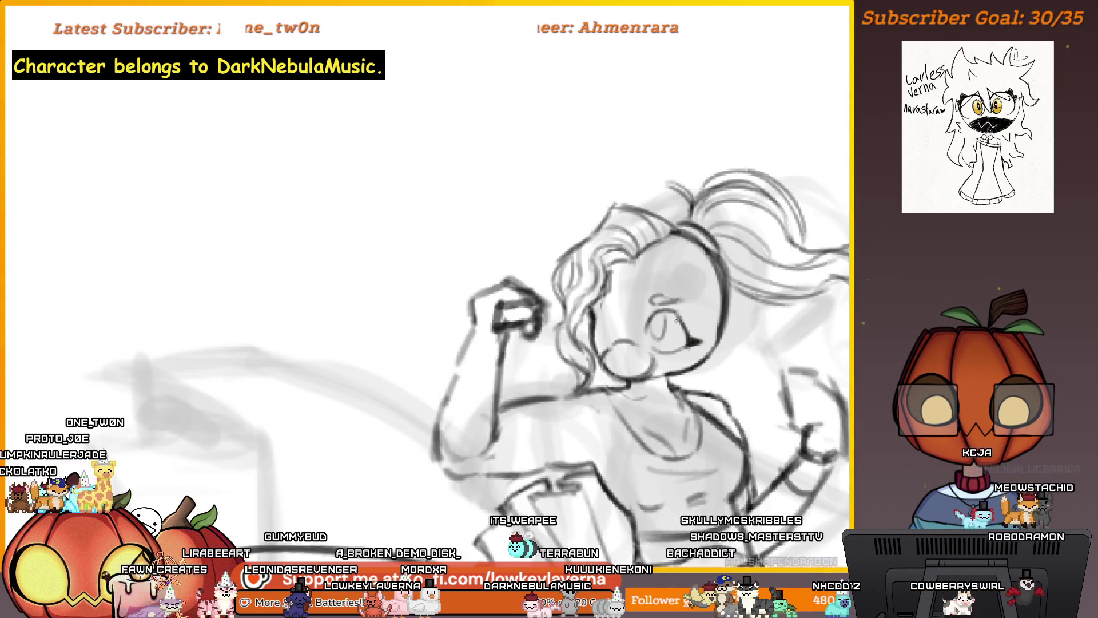
key("m")
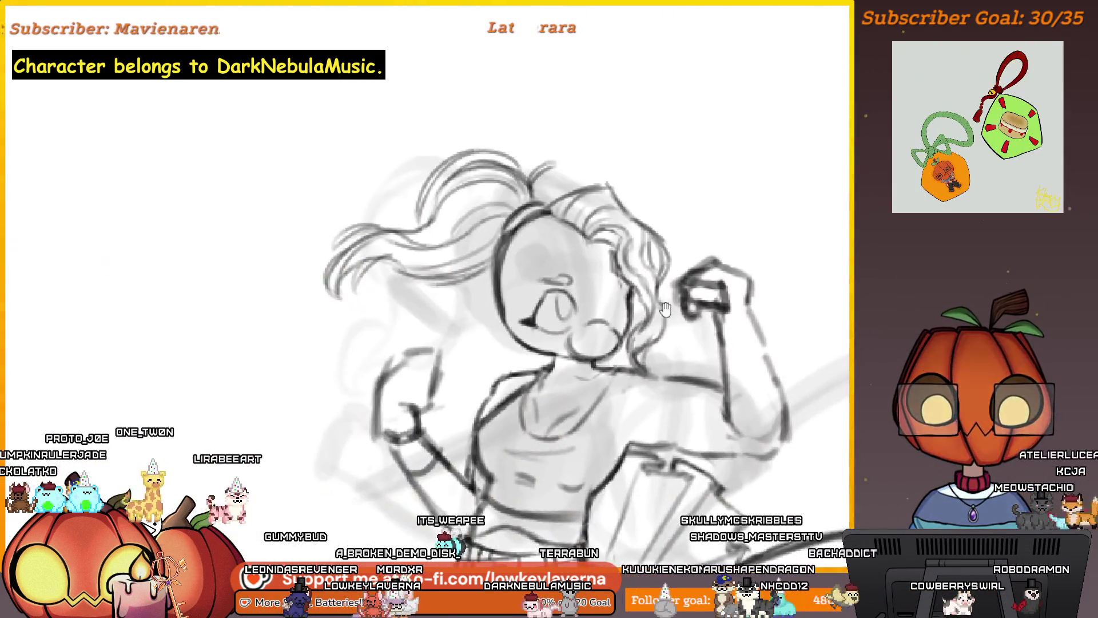
scroll(585, 298, "up", 2)
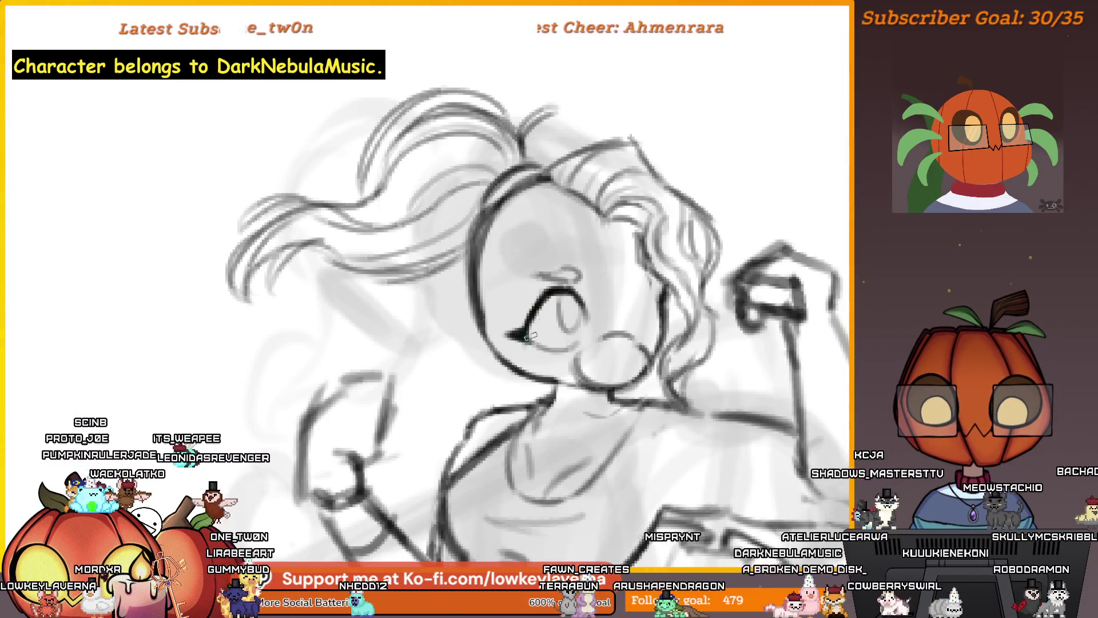
- Zoom to the face, draw a curve around the eye, and lasso-select the eye area
key("ctrl+minus")
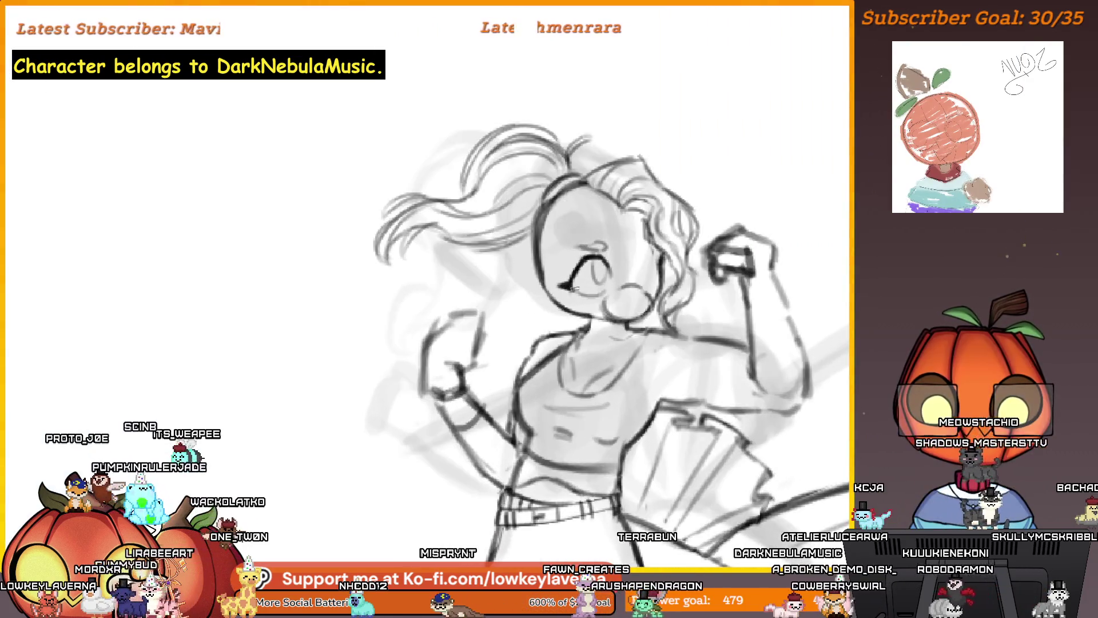
key("ctrl+minus")
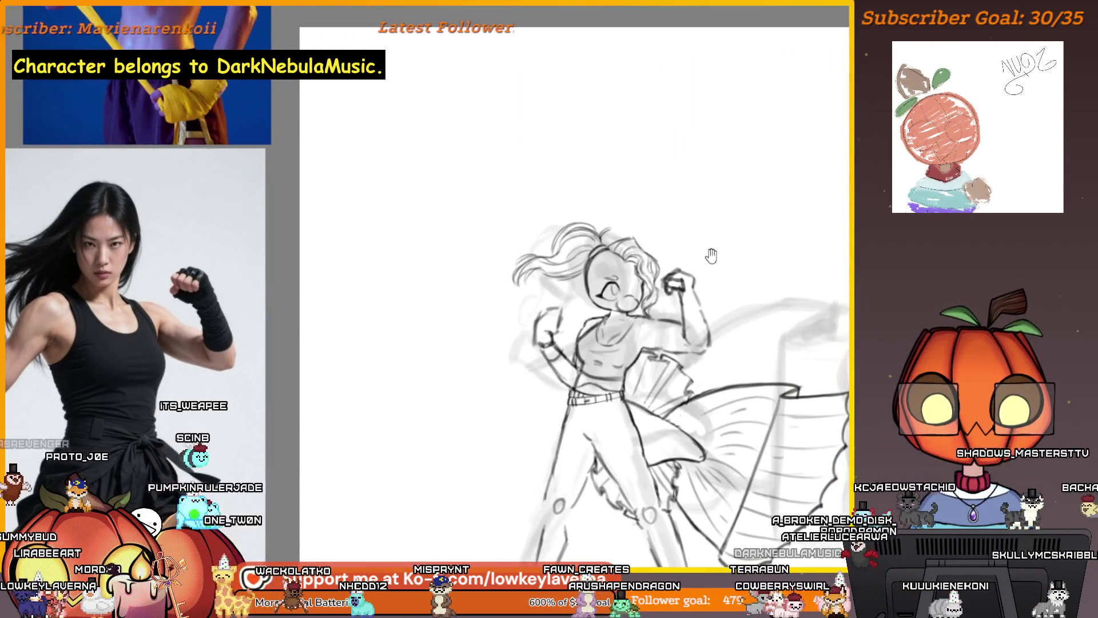
key("ctrl+plus")
left_click(628, 302)
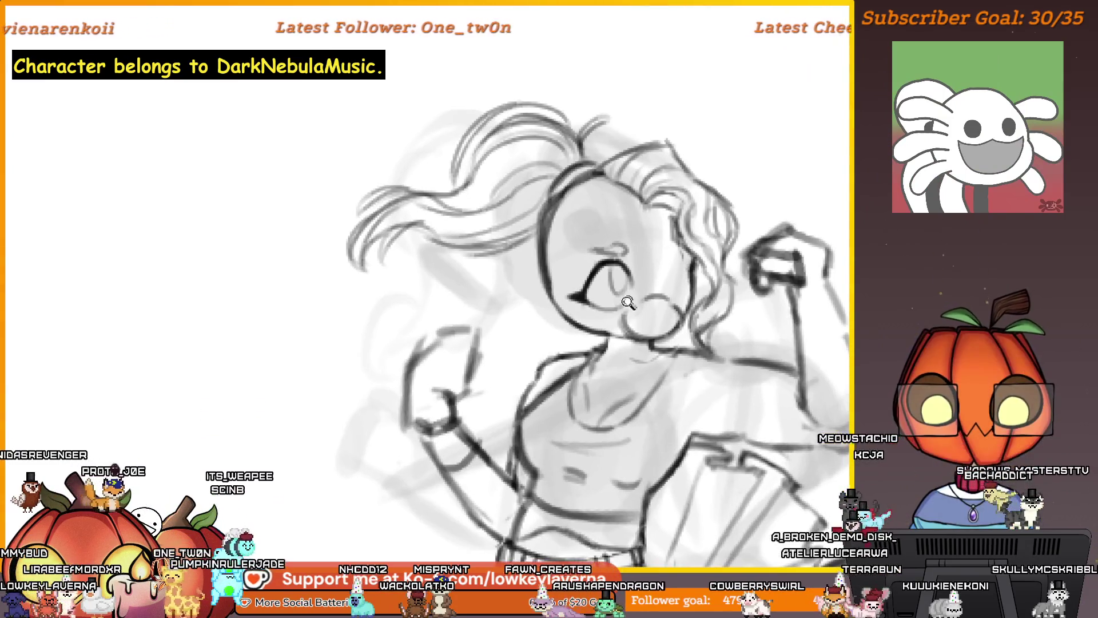
left_click_drag(612, 323, 594, 241)
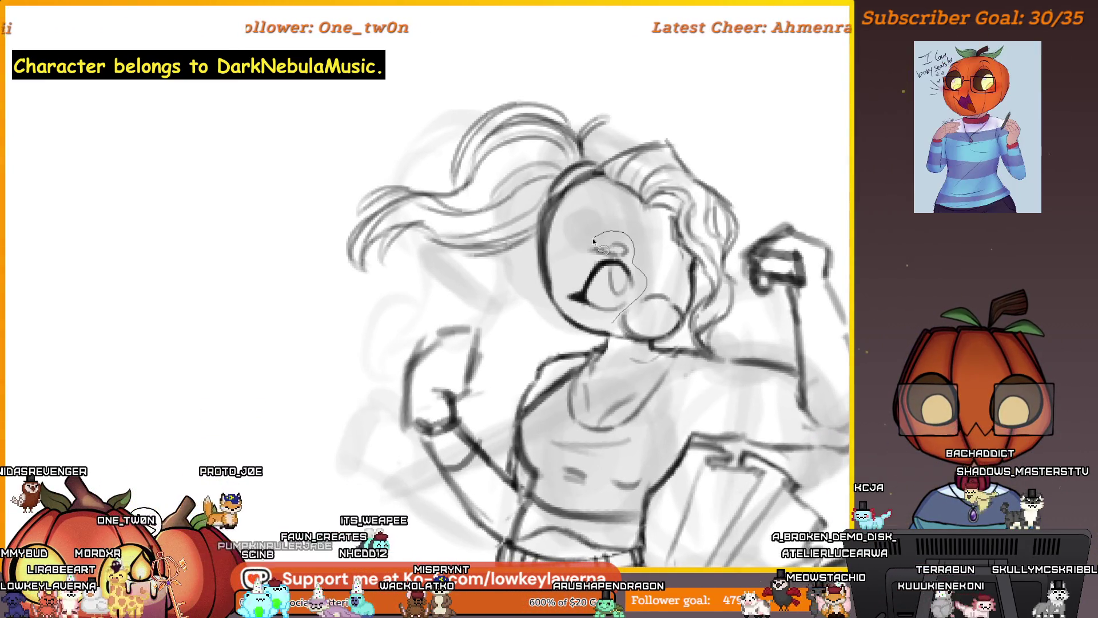
left_click_drag(660, 268, 652, 269)
key("ctrl+minus")
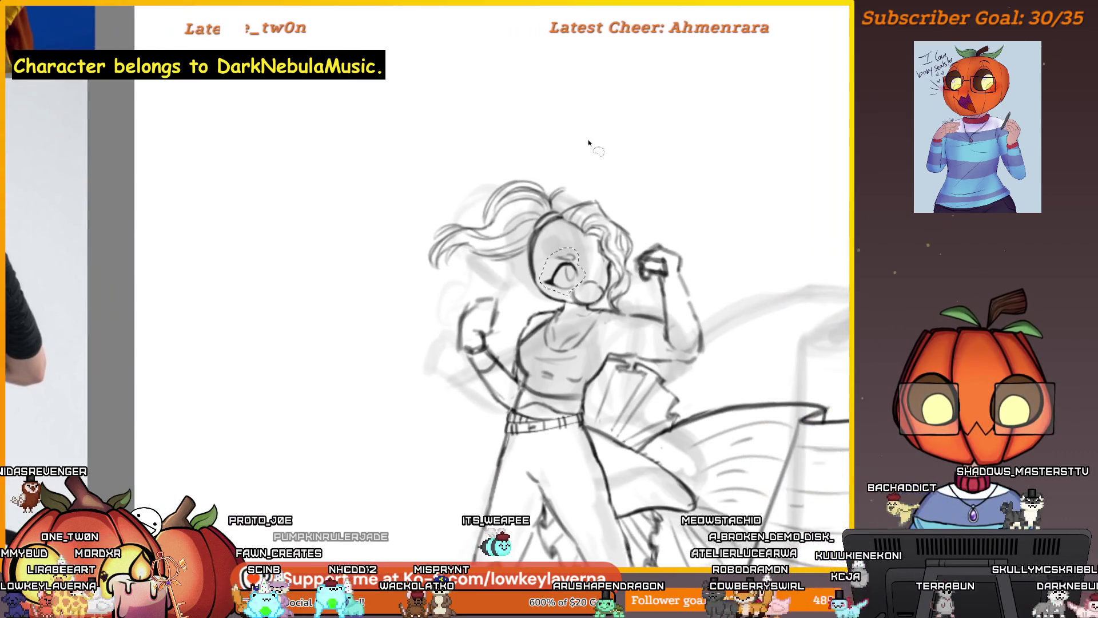
- Transform the copied eye, mirror it horizontally, move it onto the other eye's spot, and apply
key("ctrl+t")
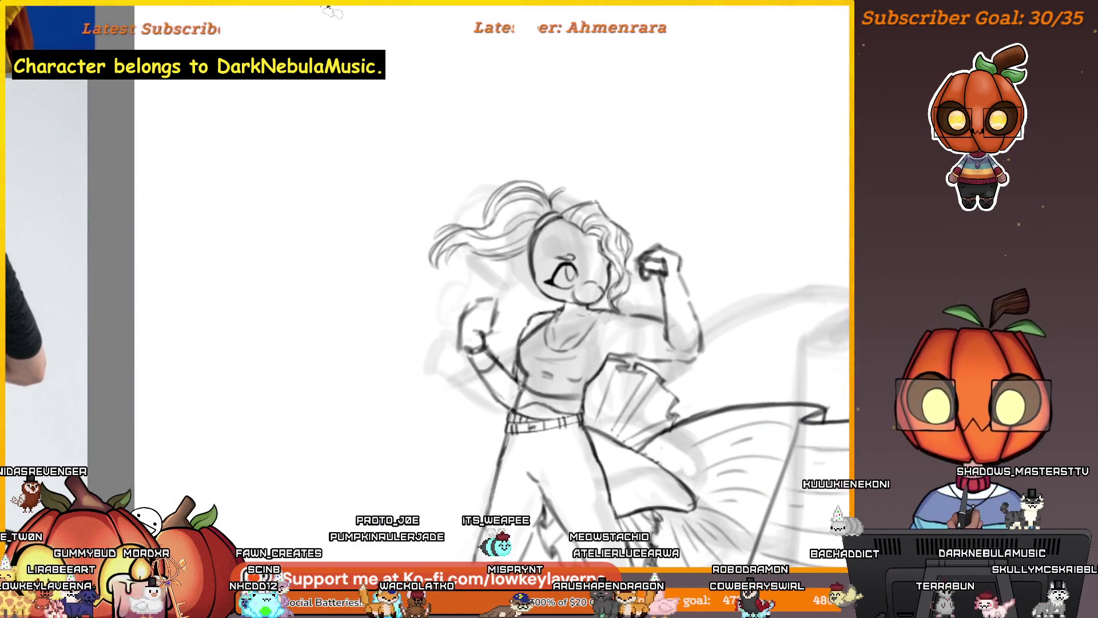
key("ctrl+plus")
right_click(547, 243)
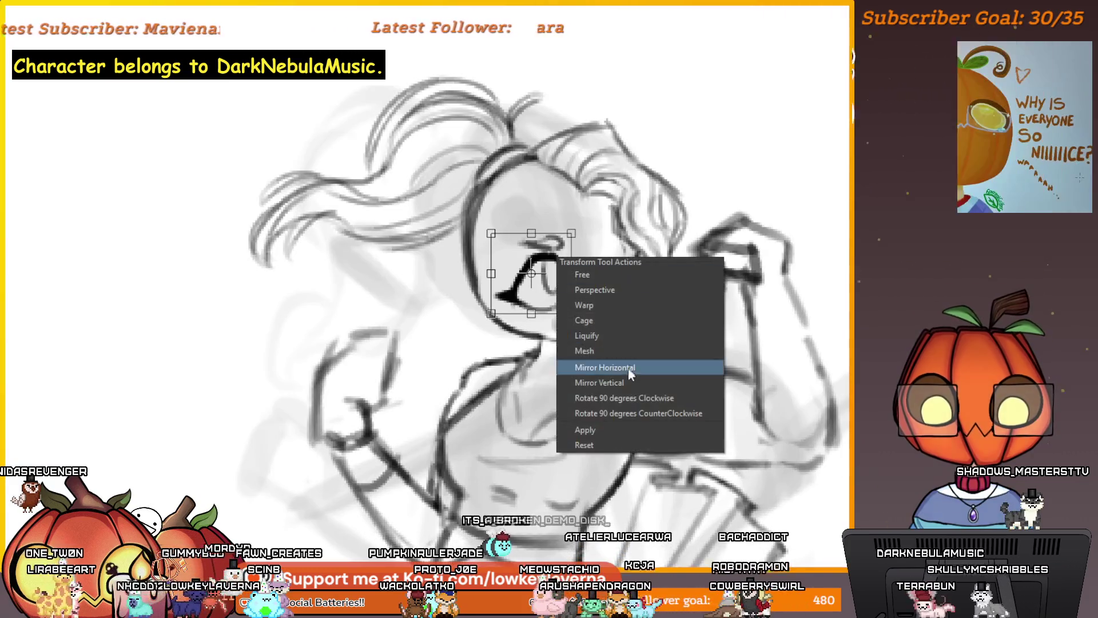
left_click(612, 368)
left_click_drag(545, 288, 628, 298)
key("h")
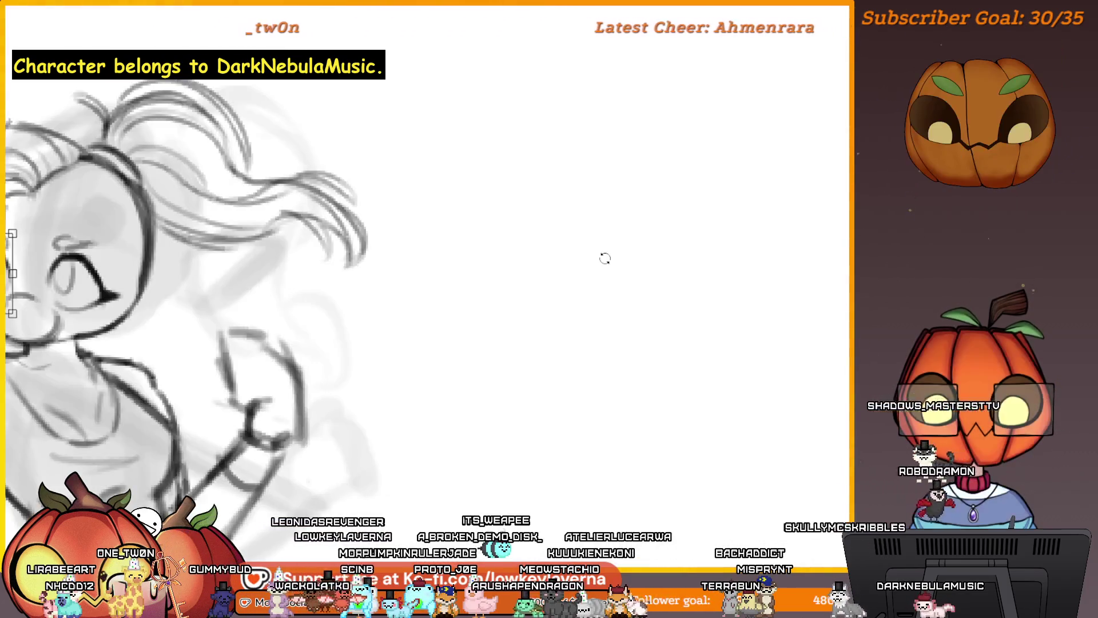
scroll(474, 328, "down", 3)
scroll(474, 328, "up", 1)
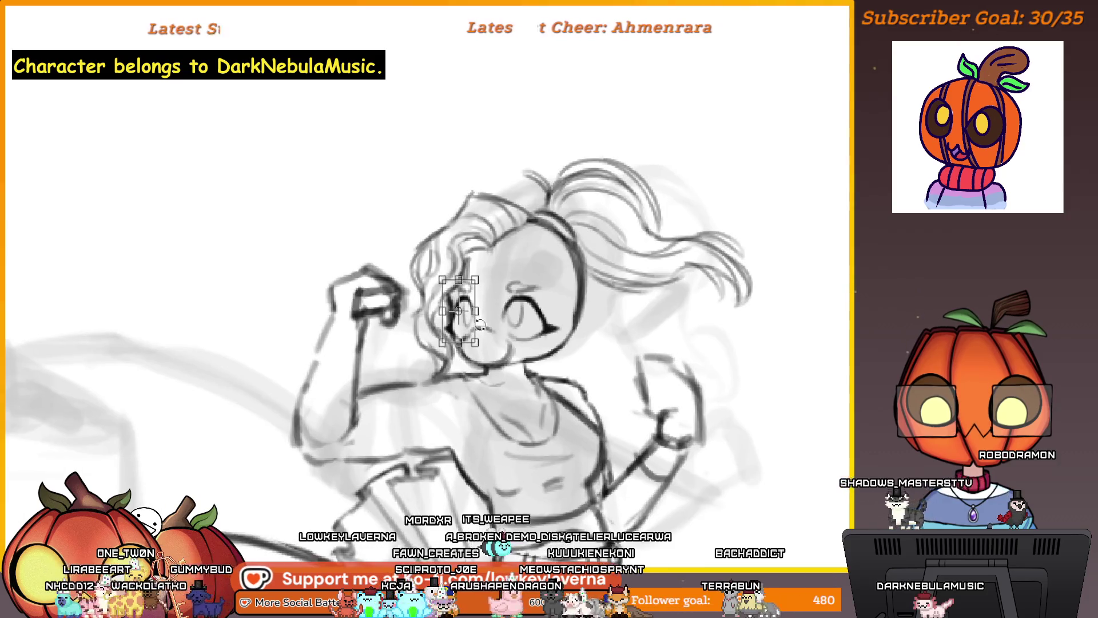
key("Return")
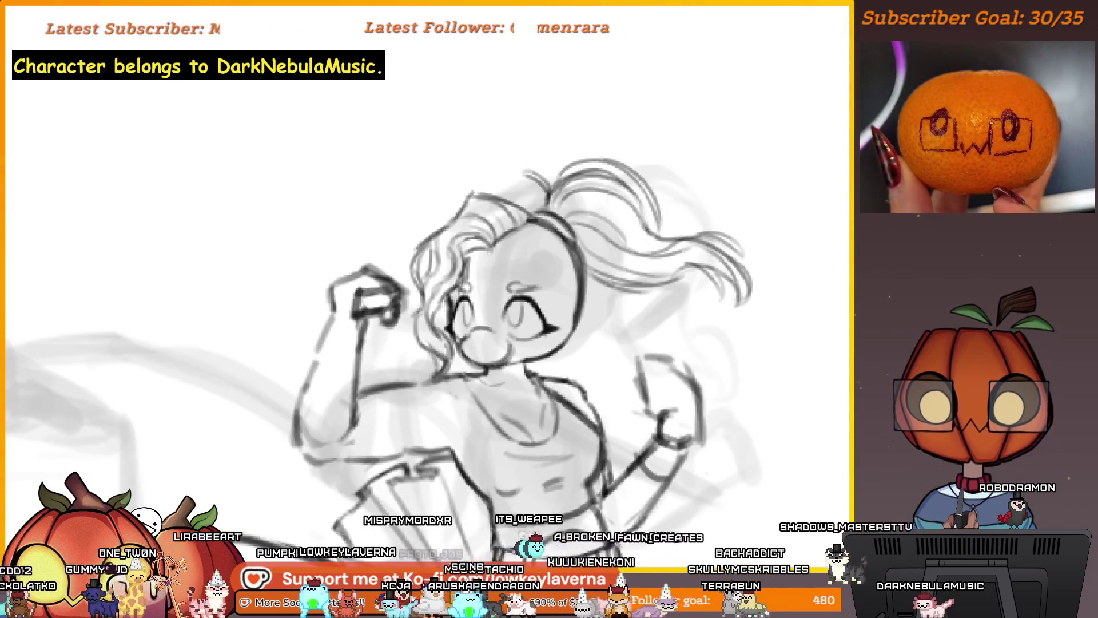
- Start another transform on the placed eye to adjust it
scroll(515, 140, "down", 2)
scroll(583, 166, "down", 2)
scroll(518, 241, "up", 3)
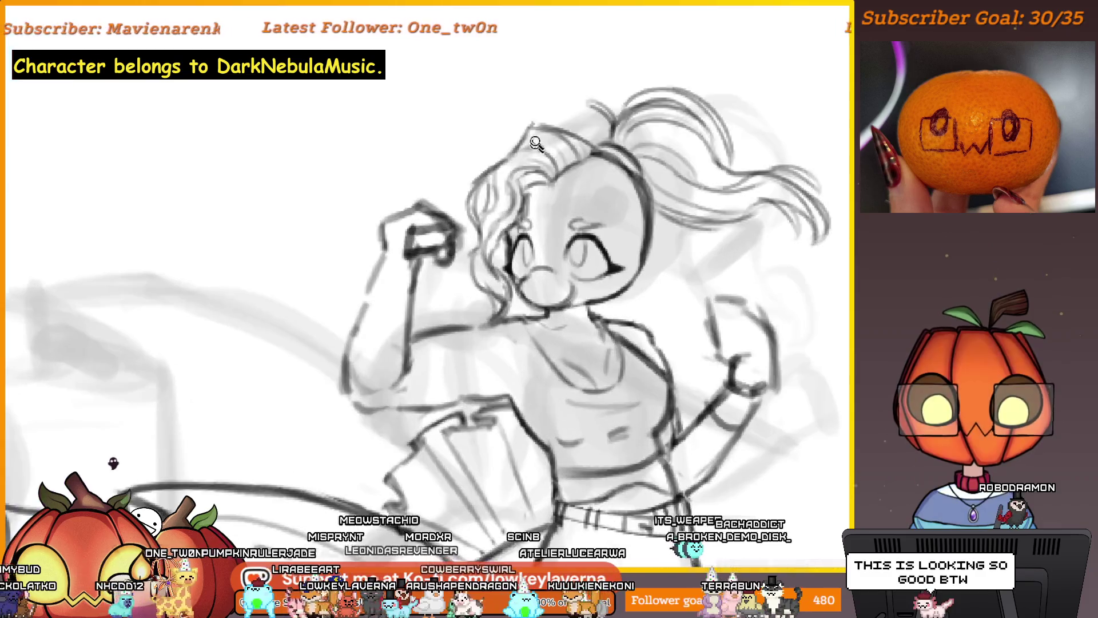
key("ctrl+t")
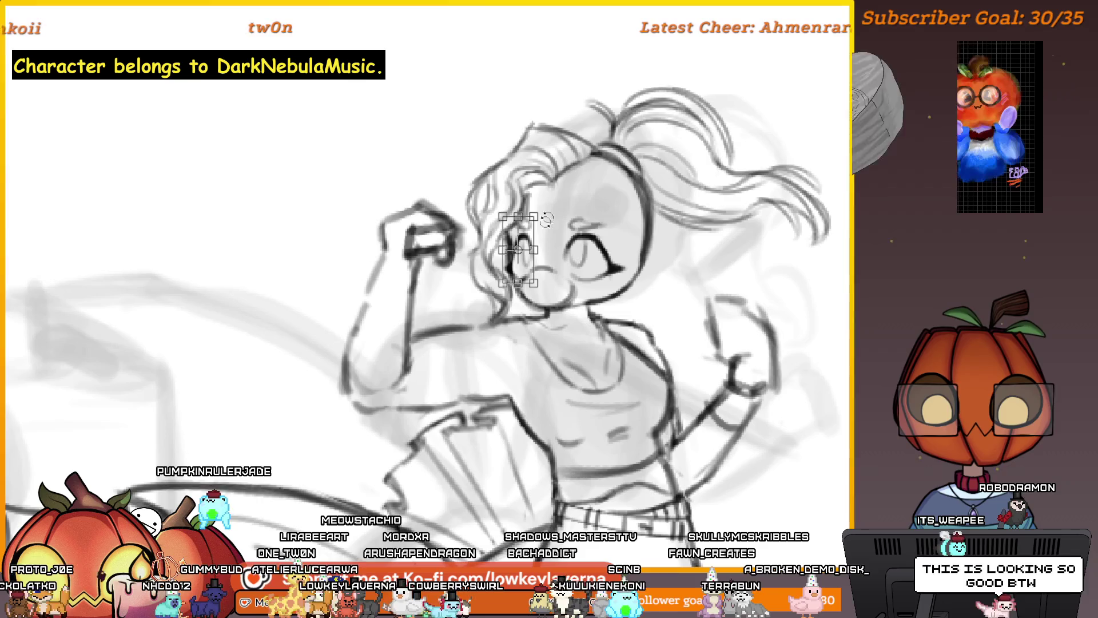
scroll(654, 223, "down", 4)
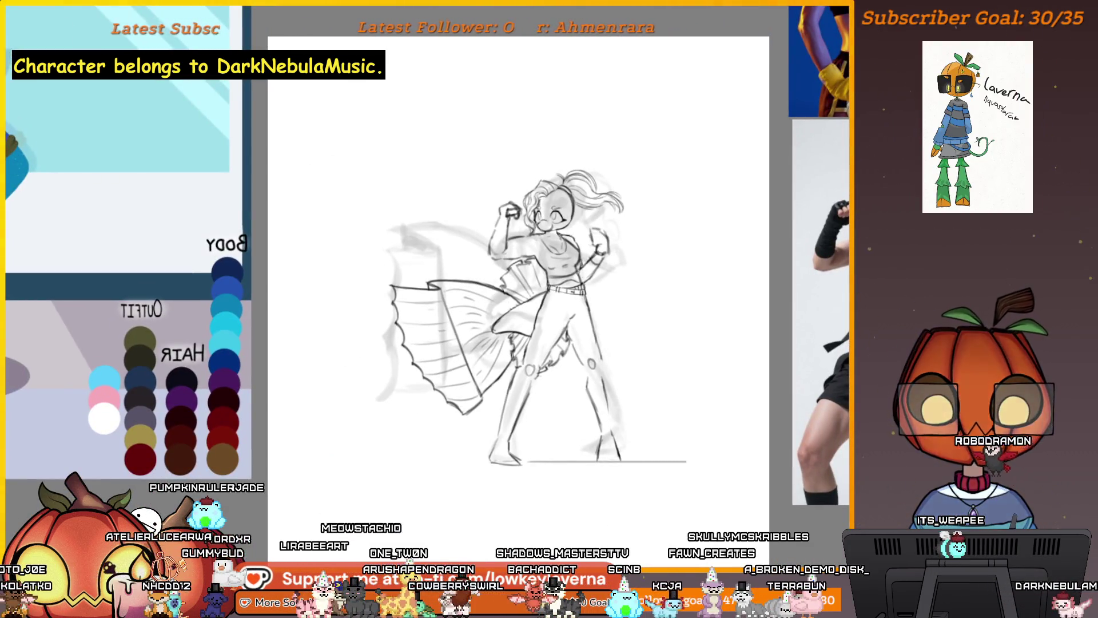
scroll(536, 200, "up", 4)
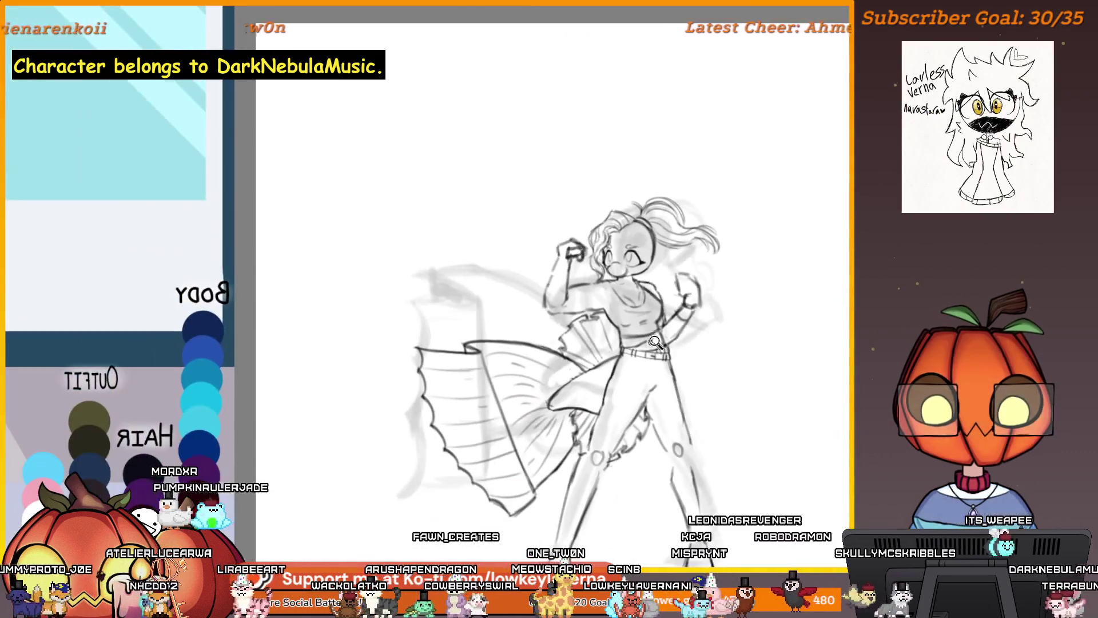
scroll(655, 355, "down", 3)
scroll(655, 355, "down", 2)
scroll(686, 355, "down", 1)
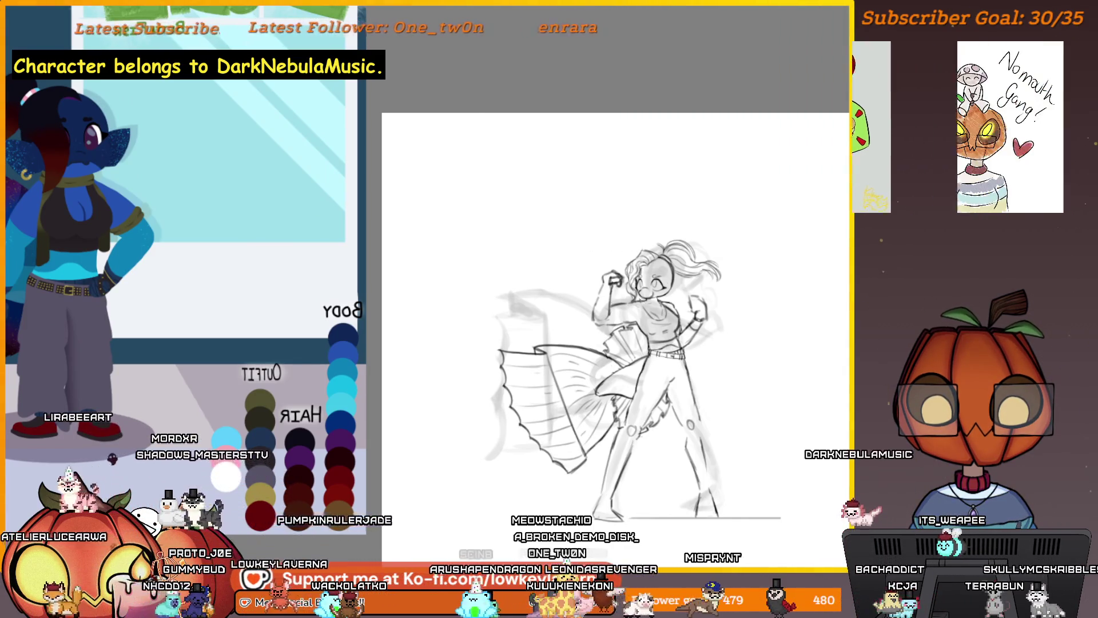
scroll(650, 293, "up", 1)
scroll(650, 293, "up", 2)
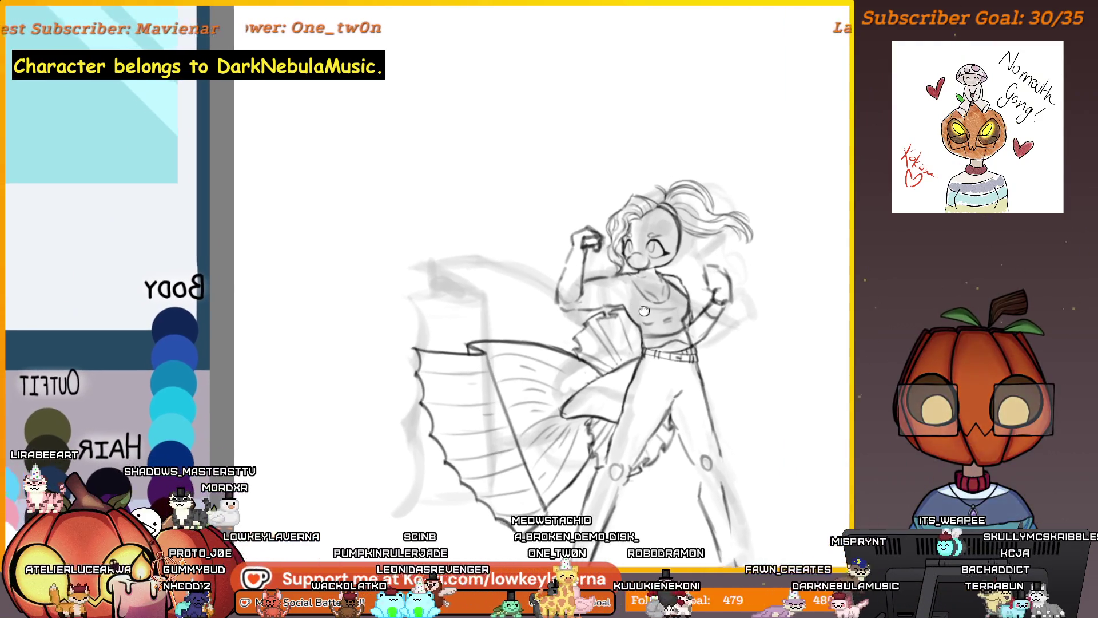
left_click_drag(651, 293, 640, 299)
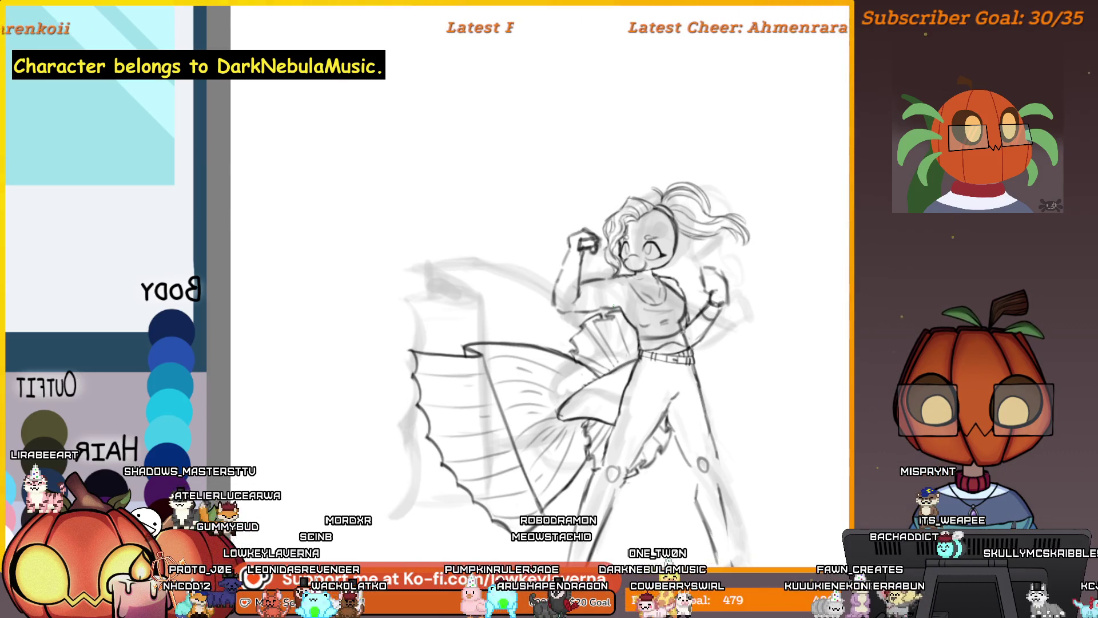
scroll(613, 307, "down", 2)
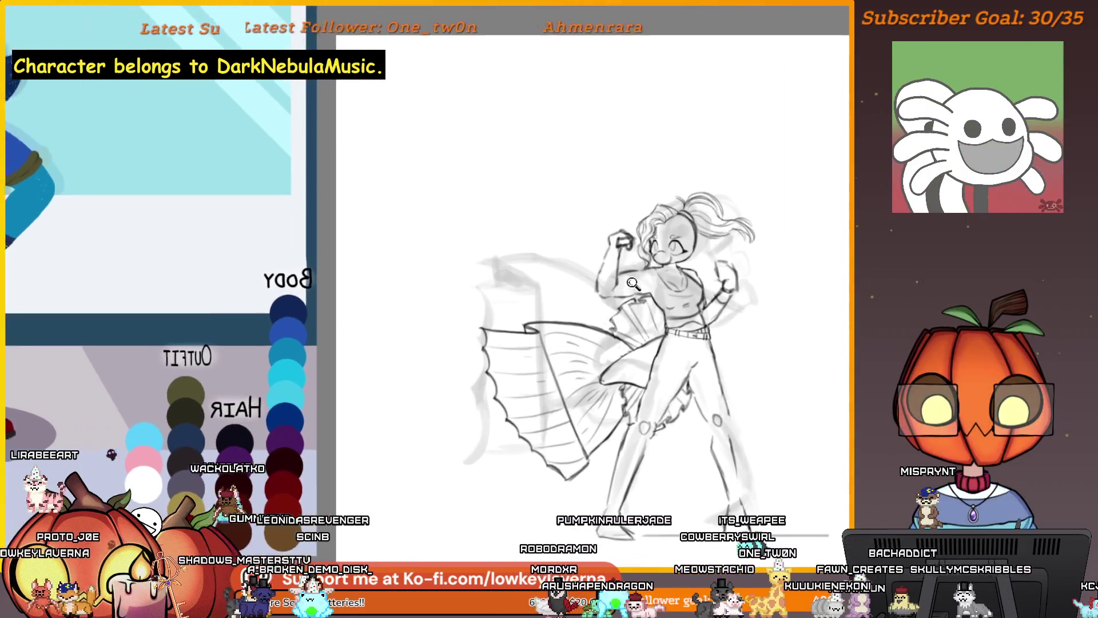
scroll(194, 258, "up", 3)
scroll(597, 293, "up", 3)
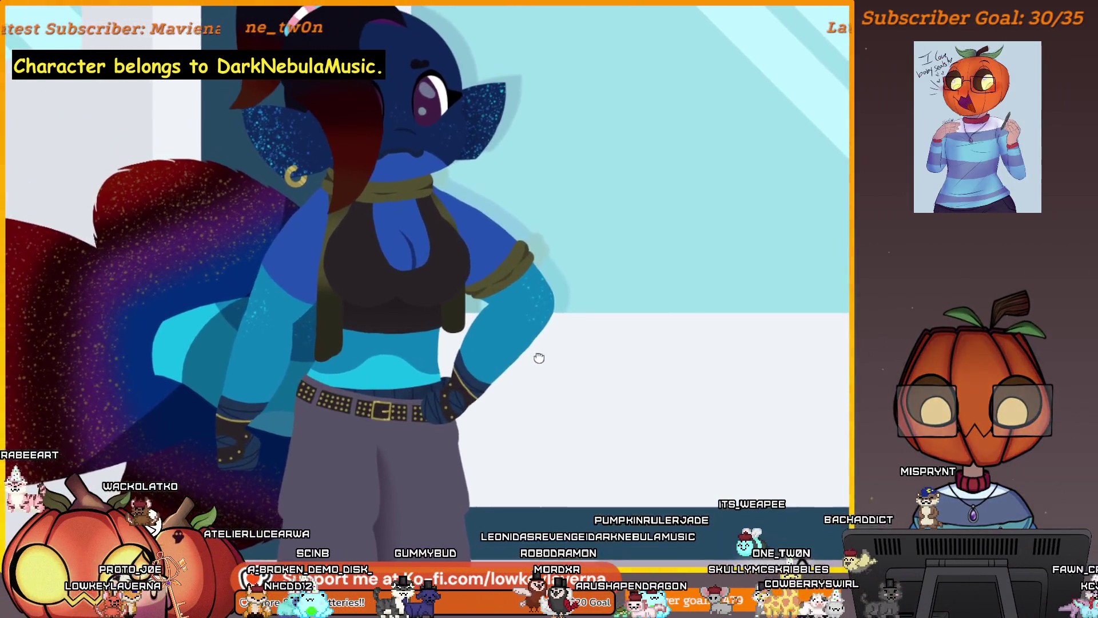
left_click_drag(539, 357, 545, 365)
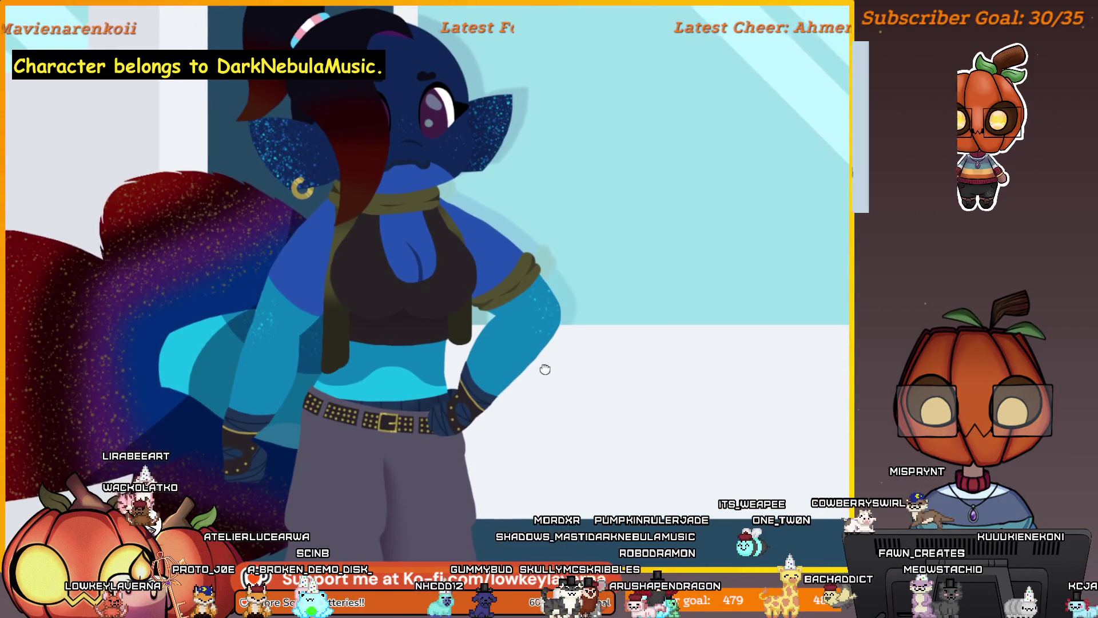
left_click_drag(545, 365, 564, 362)
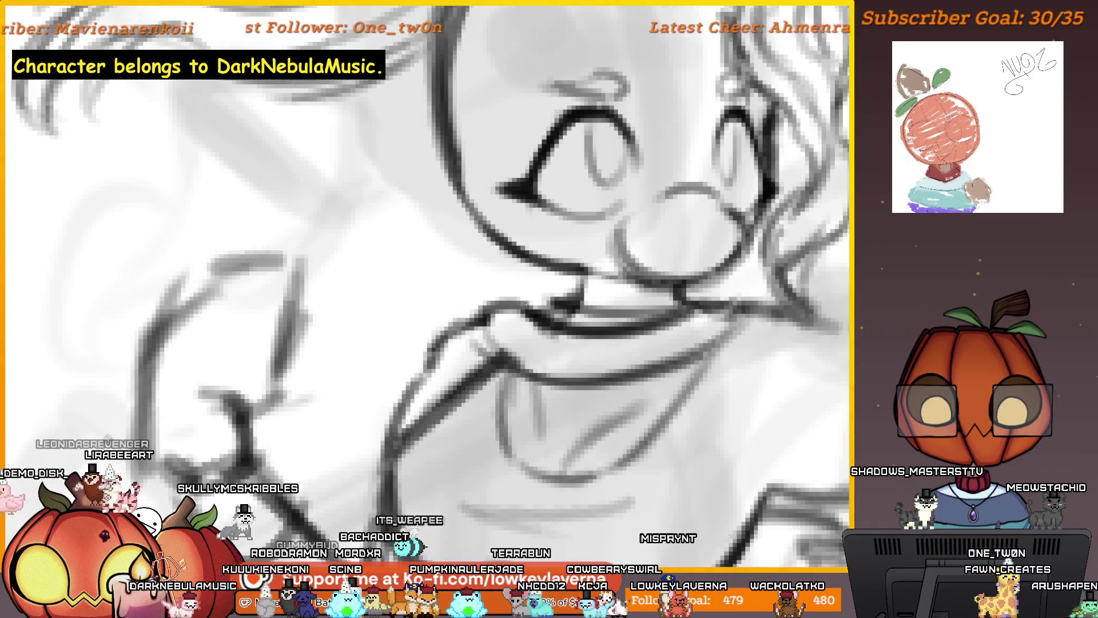
key("ctrl+0")
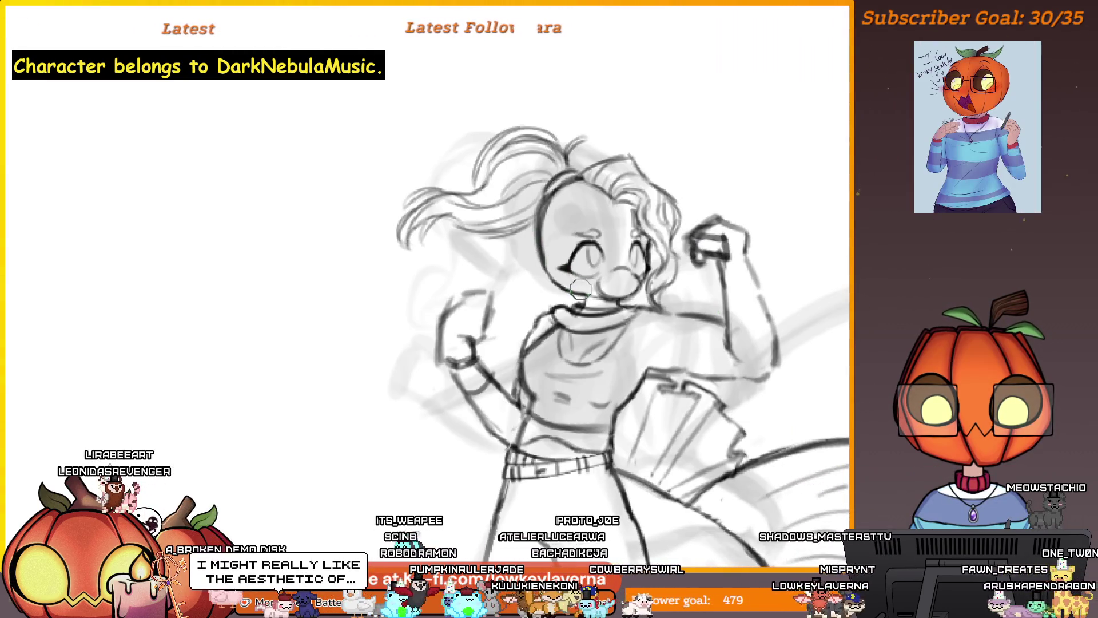
scroll(567, 201, "up", 3)
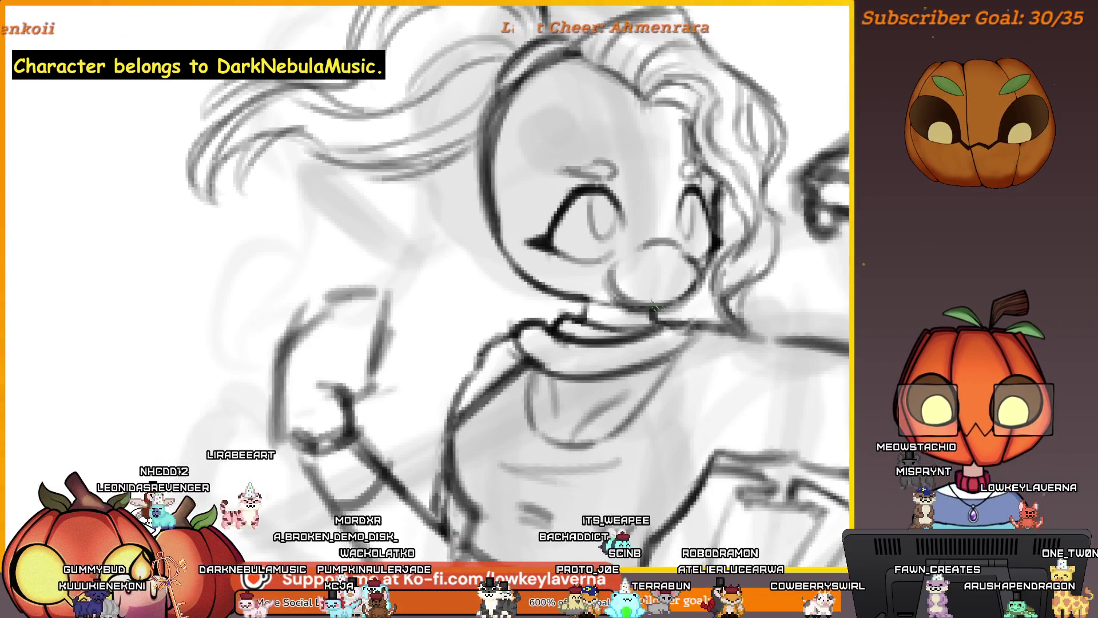
scroll(687, 311, "up", 3)
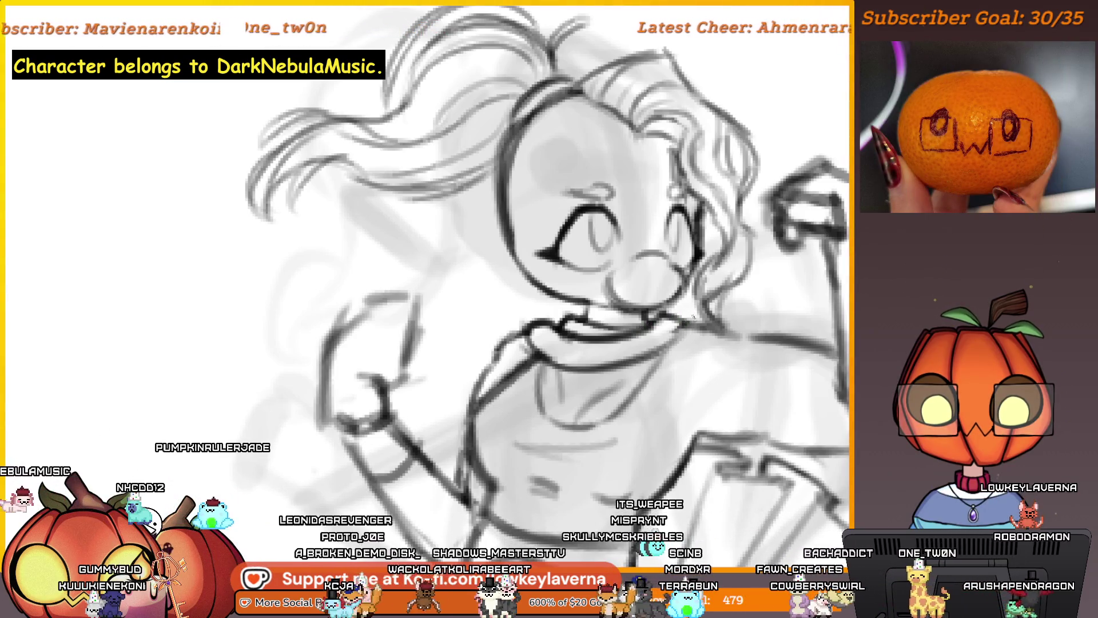
scroll(711, 301, "down", 3)
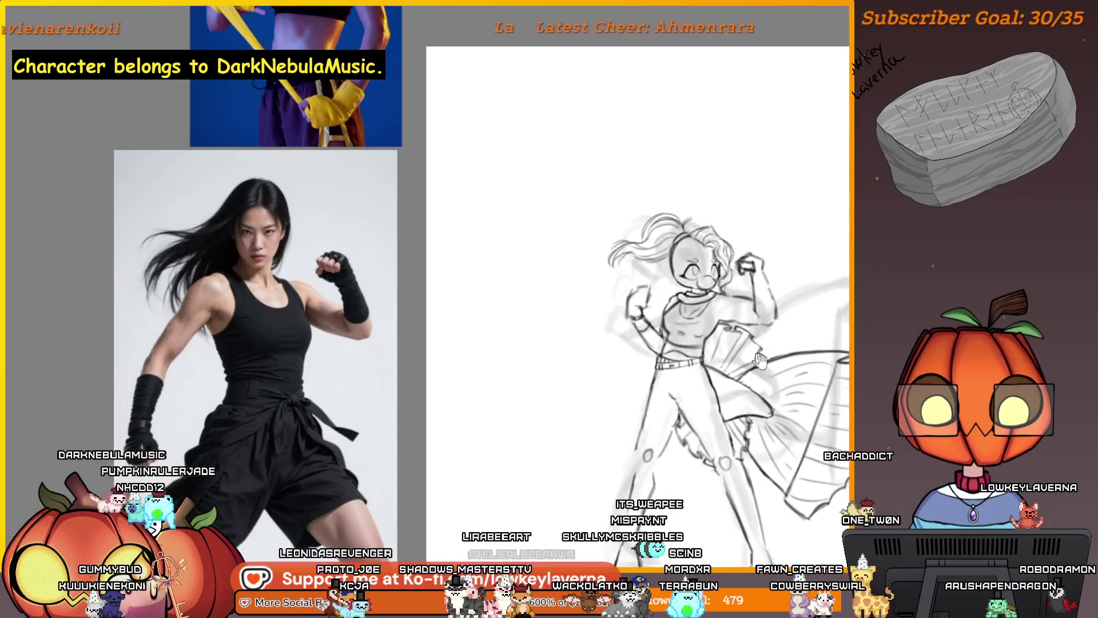
- Bring the reference beside the sketch, mirror the view, and recentre on the figure
mouse_move(741, 360)
left_mouse_down()
mouse_move(410, 334)
mouse_move(672, 309)
left_mouse_up()
scroll(672, 307, "up", 5)
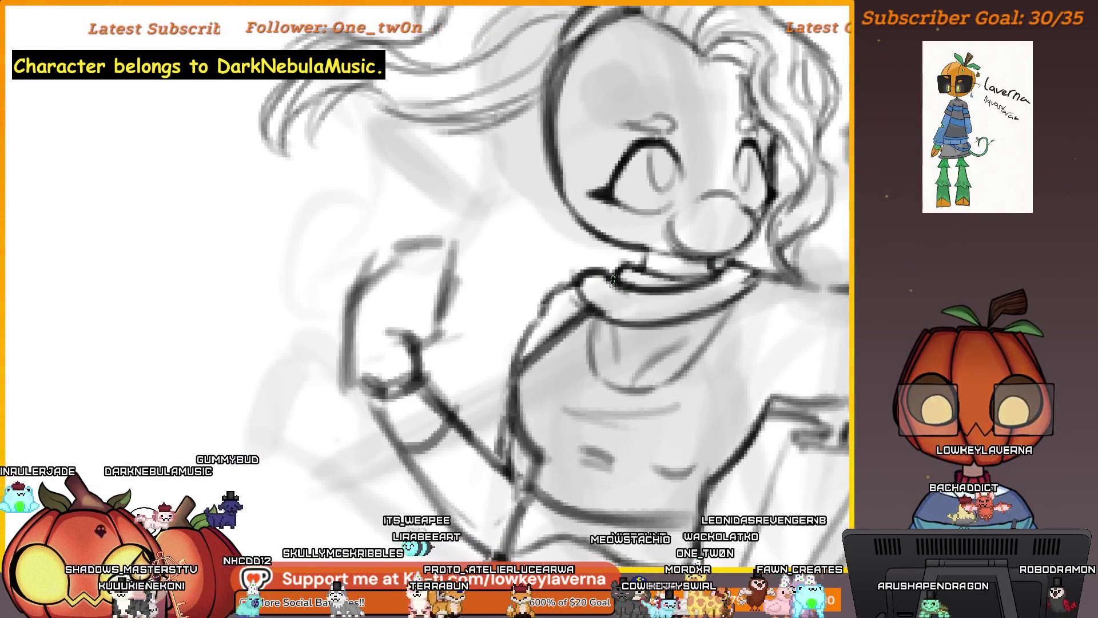
scroll(613, 279, "down", 3)
scroll(613, 279, "down", 3)
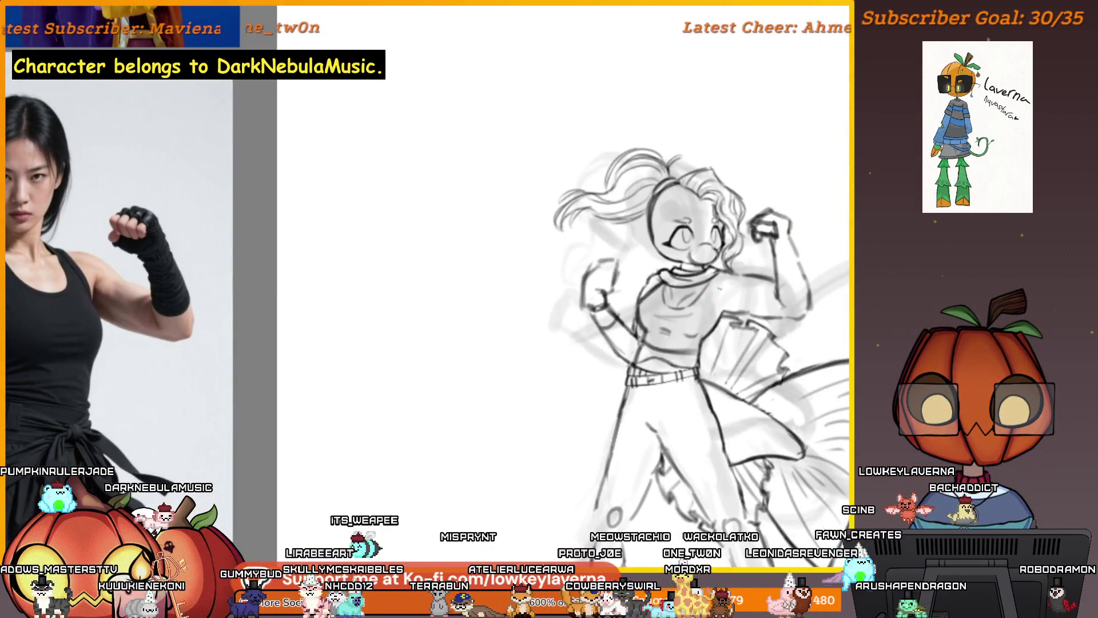
key("m")
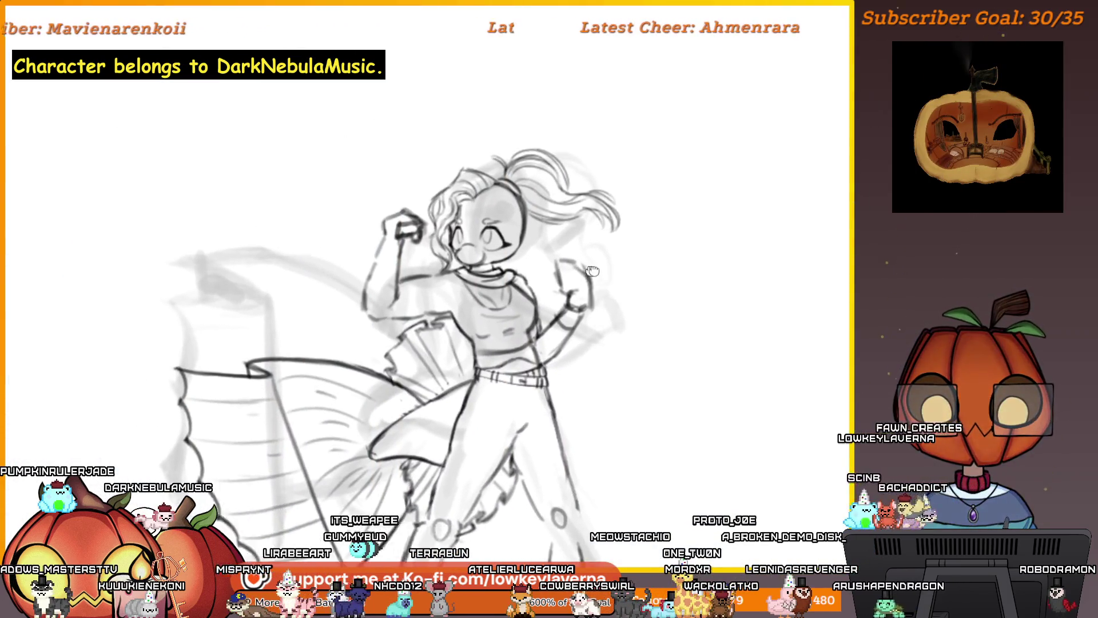
left_click_drag(592, 270, 595, 272)
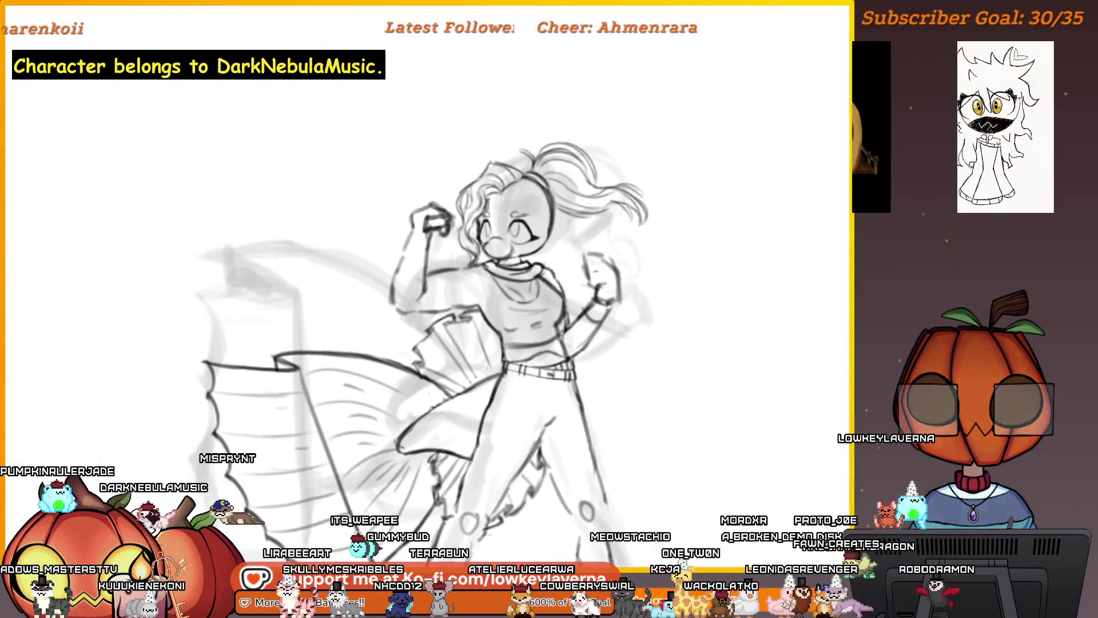
left_click_drag(493, 255, 533, 241)
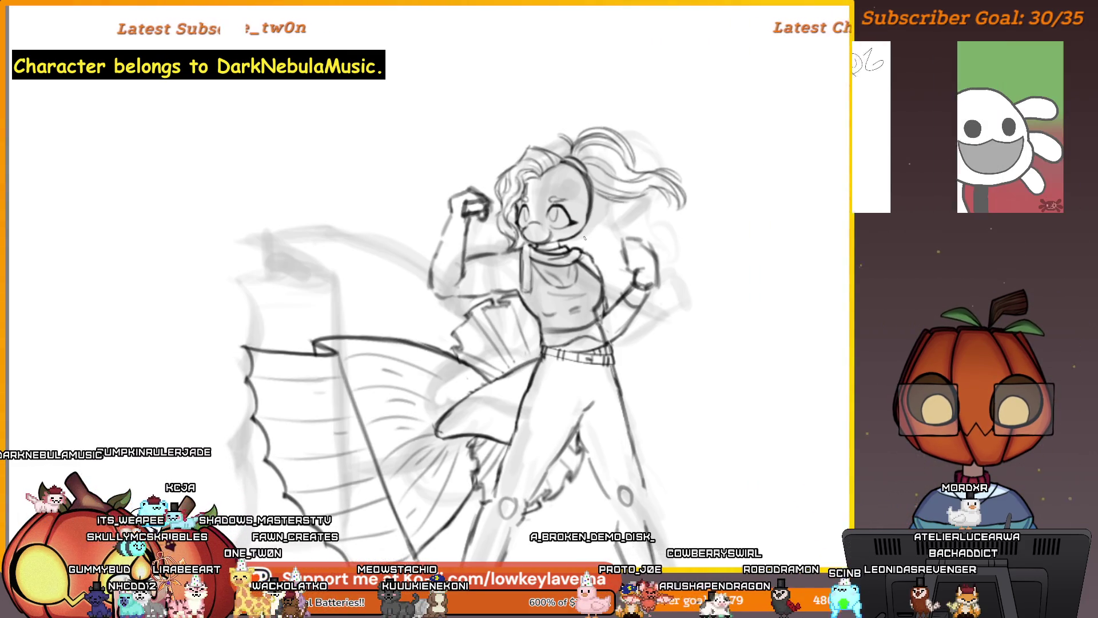
- Draw a short shoulder stroke and several long curving lines trailing out from the arm
left_click_drag(619, 246, 589, 253)
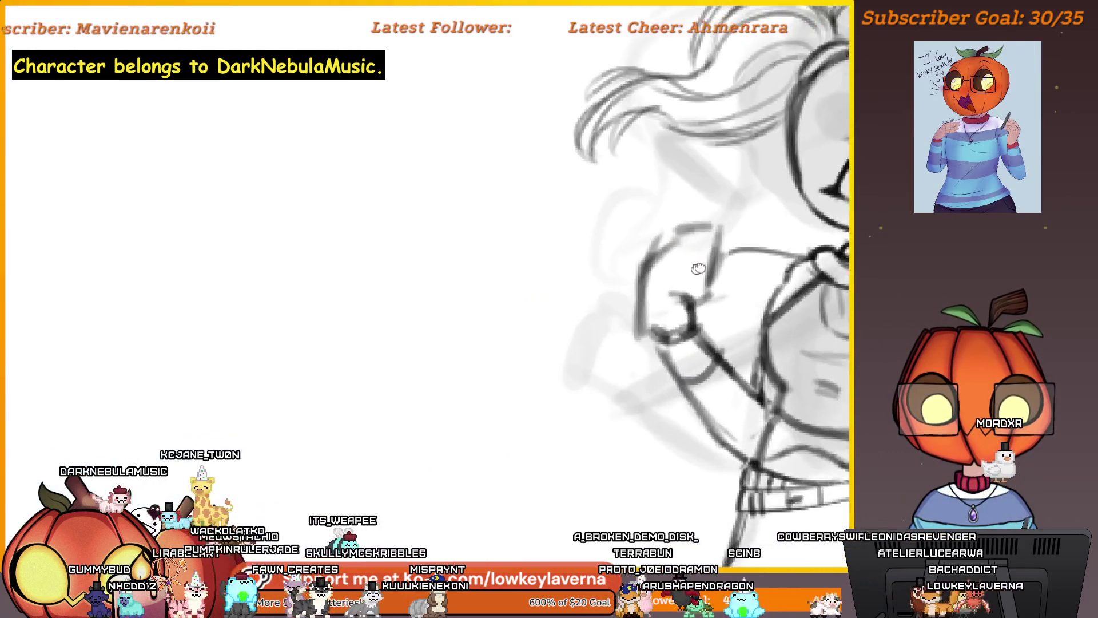
left_click_drag(669, 252, 509, 362)
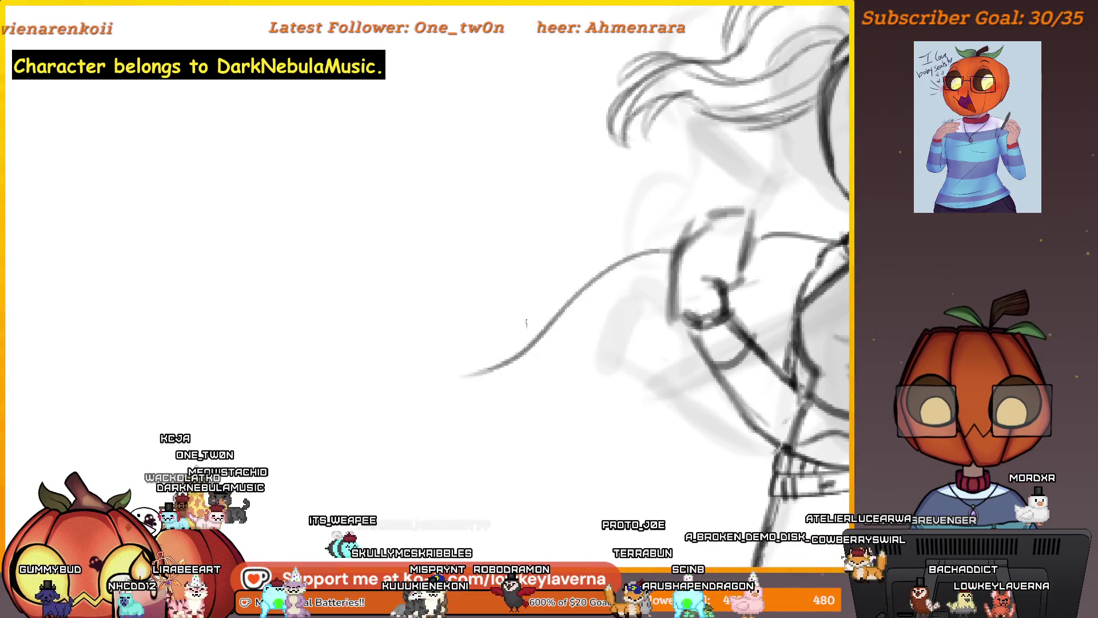
mouse_move(672, 325)
left_mouse_down()
mouse_move(569, 364)
mouse_move(476, 320)
left_mouse_up()
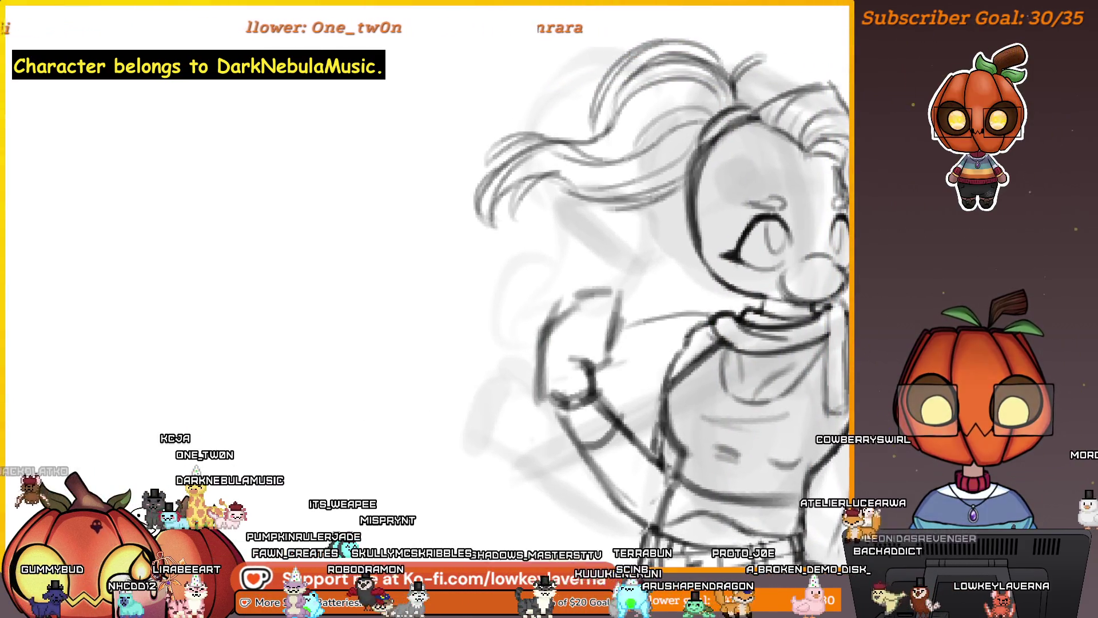
left_click_drag(455, 279, 474, 364)
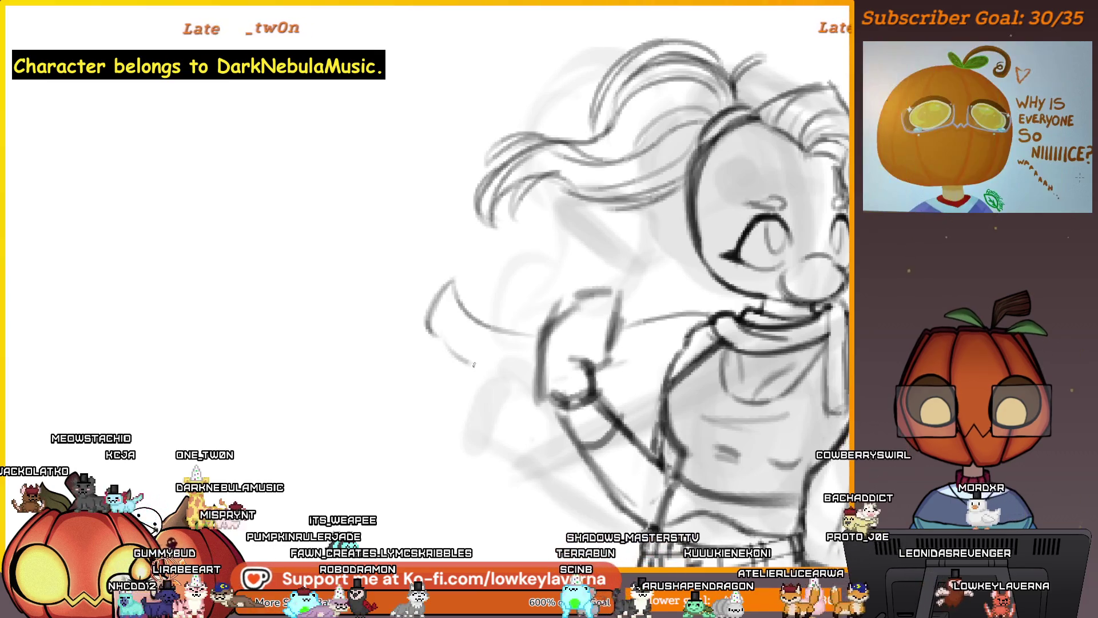
scroll(666, 340, "down", 5)
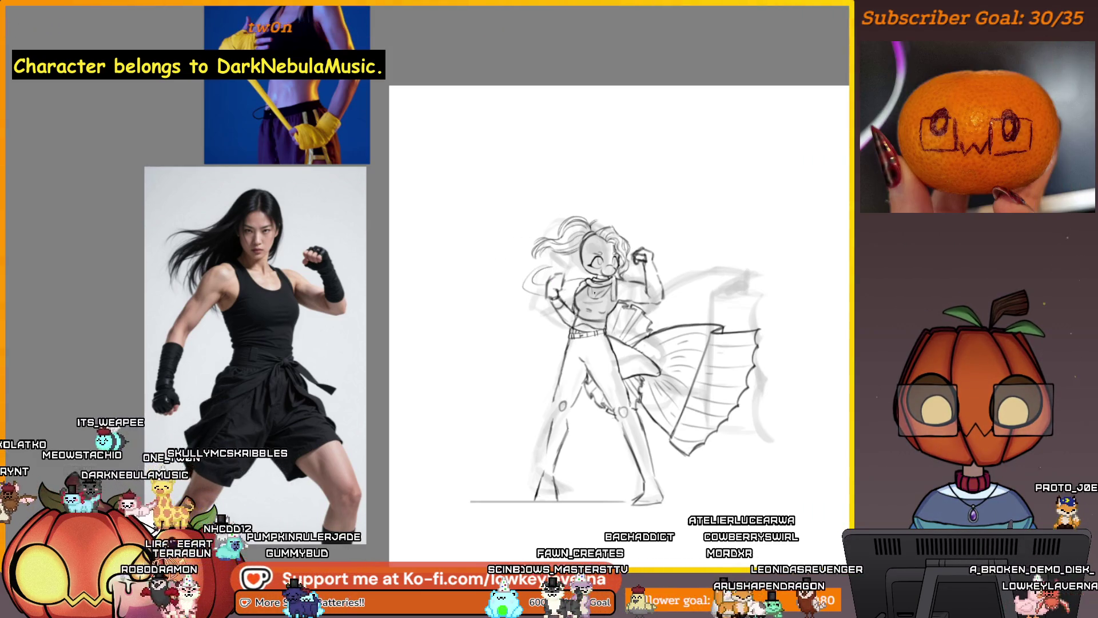
- Zoom and pan the canvas to bring the woman's face into view
scroll(553, 257, "up", 5)
scroll(552, 257, "up", 3)
scroll(553, 258, "up", 3)
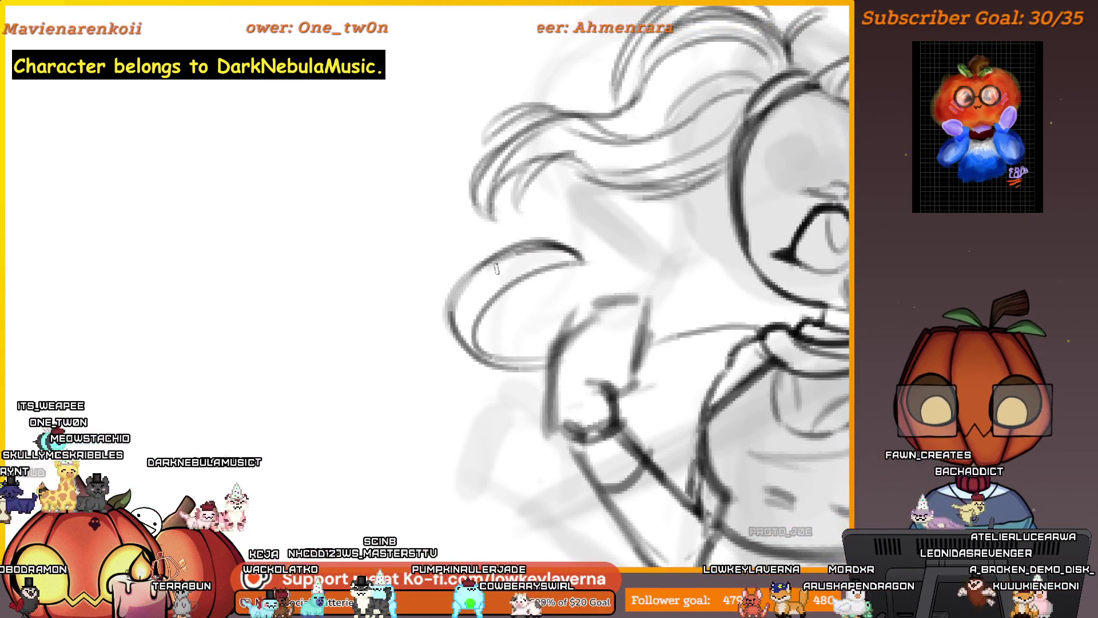
left_click_drag(639, 380, 533, 364)
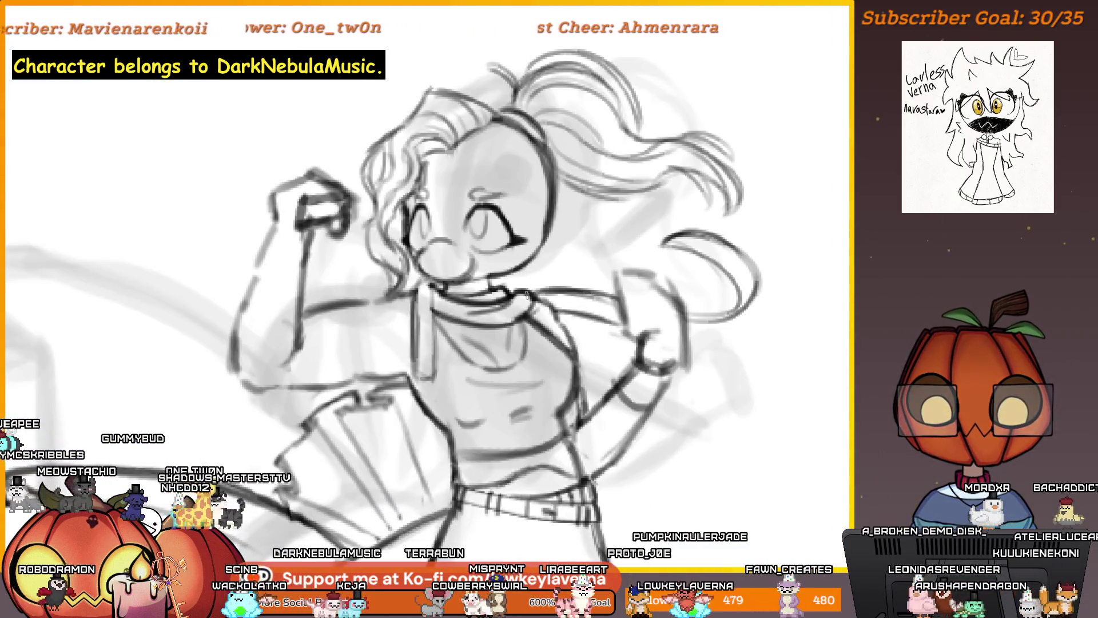
scroll(638, 316, "down", 3)
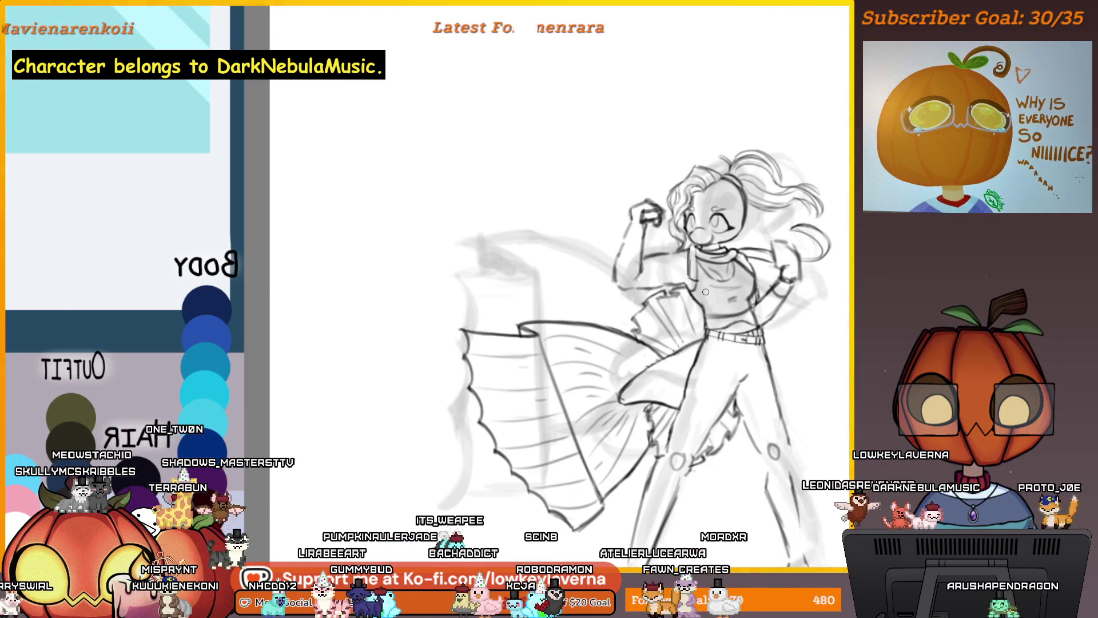
- Zoom in on the torso, sketch a curved ab line, then zoom out and mirror to check proportions
left_click_drag(706, 291, 761, 155)
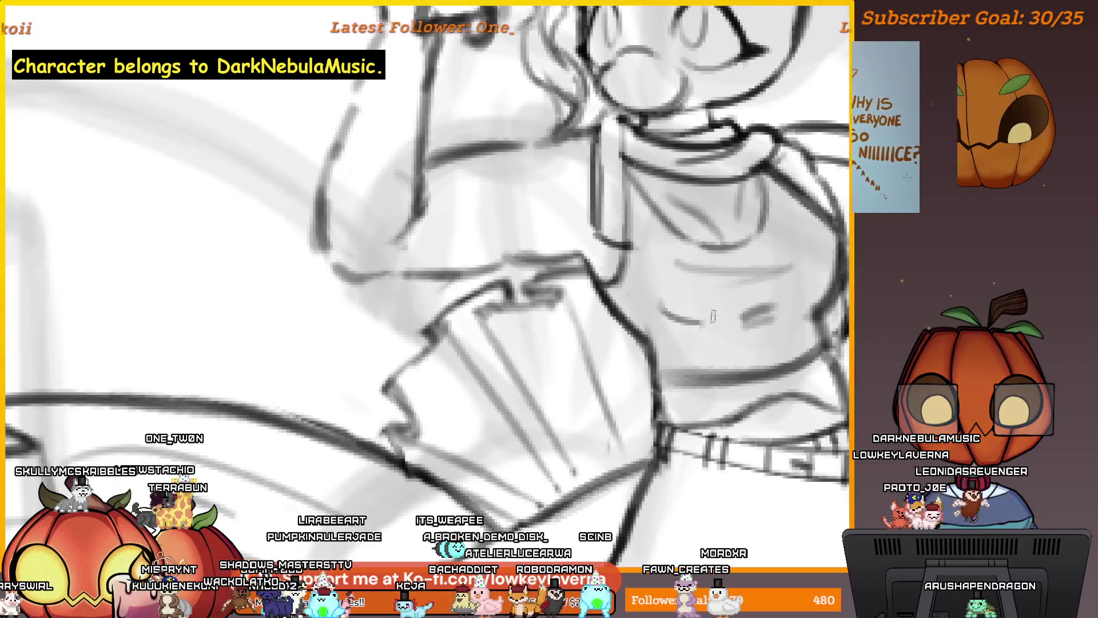
left_click_drag(659, 303, 697, 318)
key("ctrl+0")
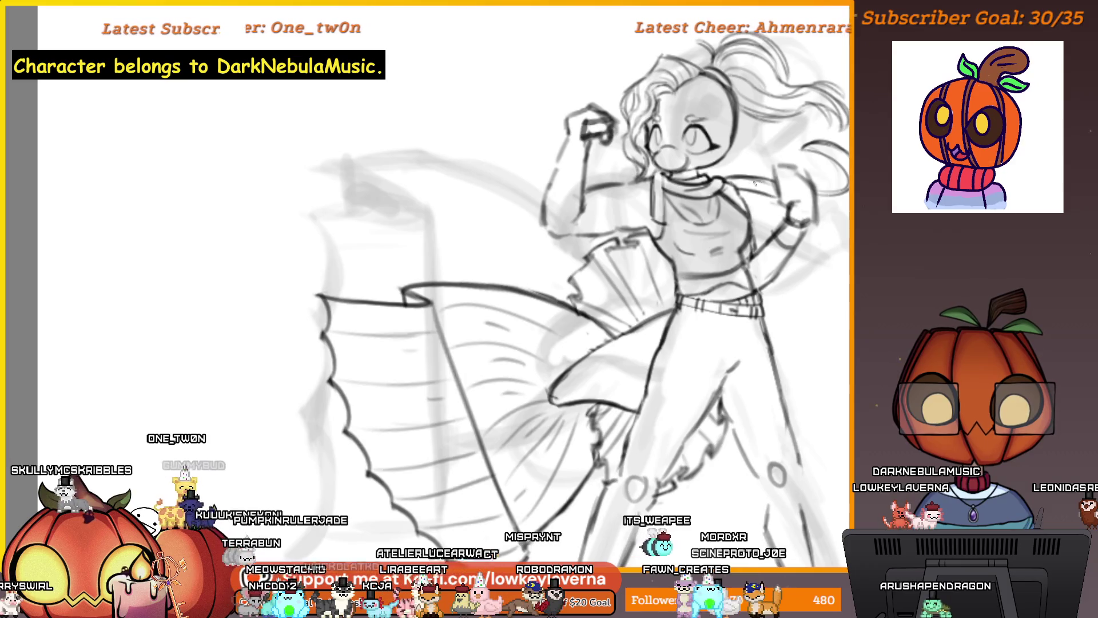
key("ctrl+minus")
key("m")
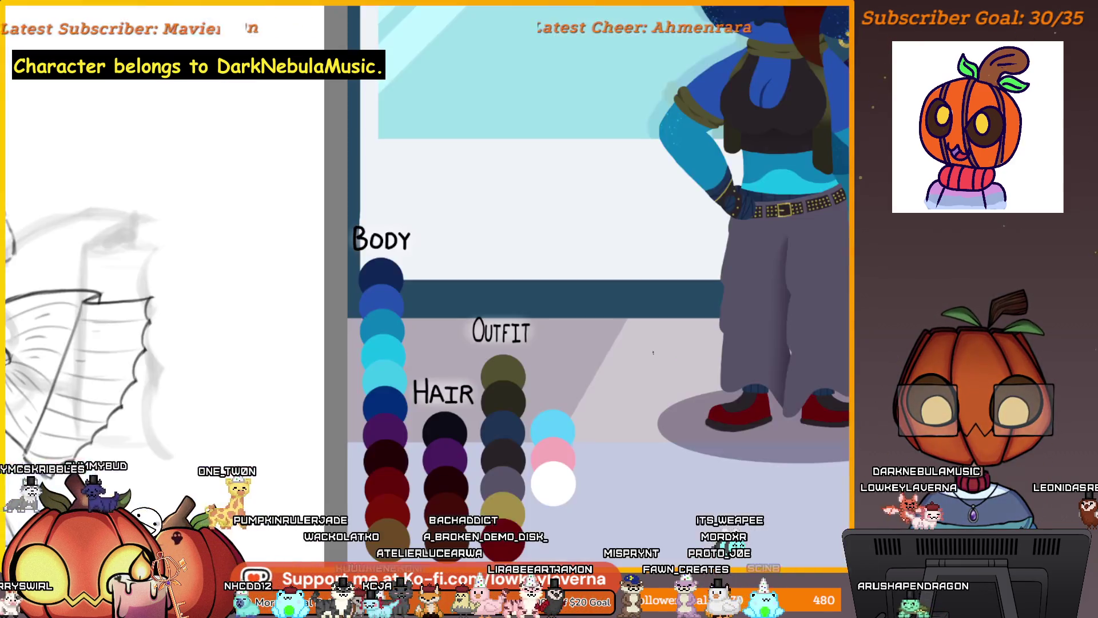
key("m")
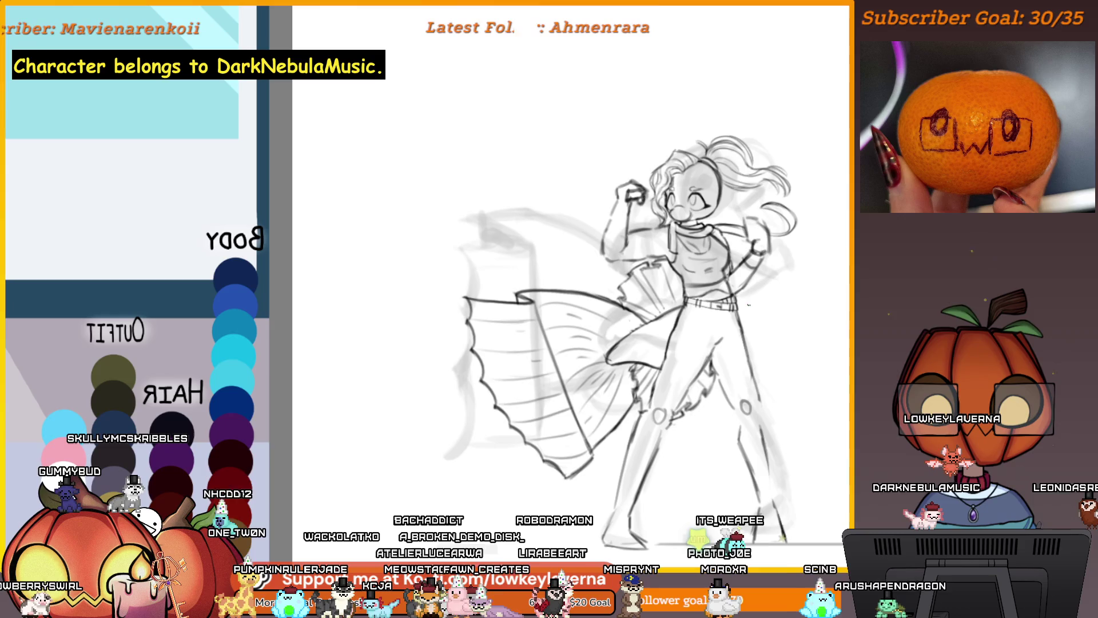
- Zoom back in on the face and torso to review the abdominal muscles
key("ctrl+minus")
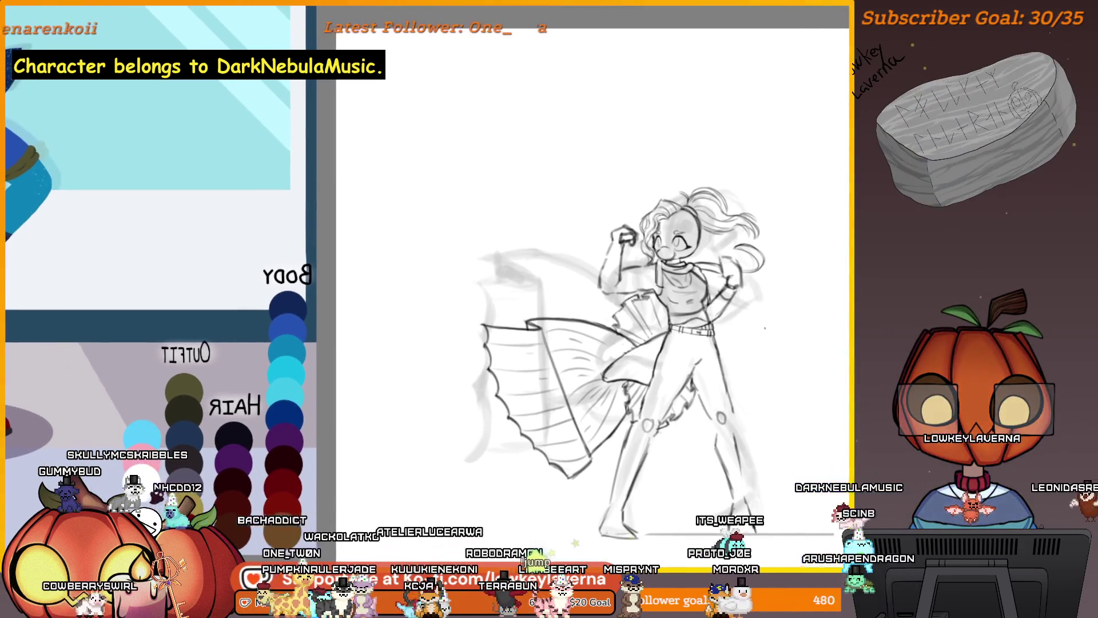
key("ctrl+plus")
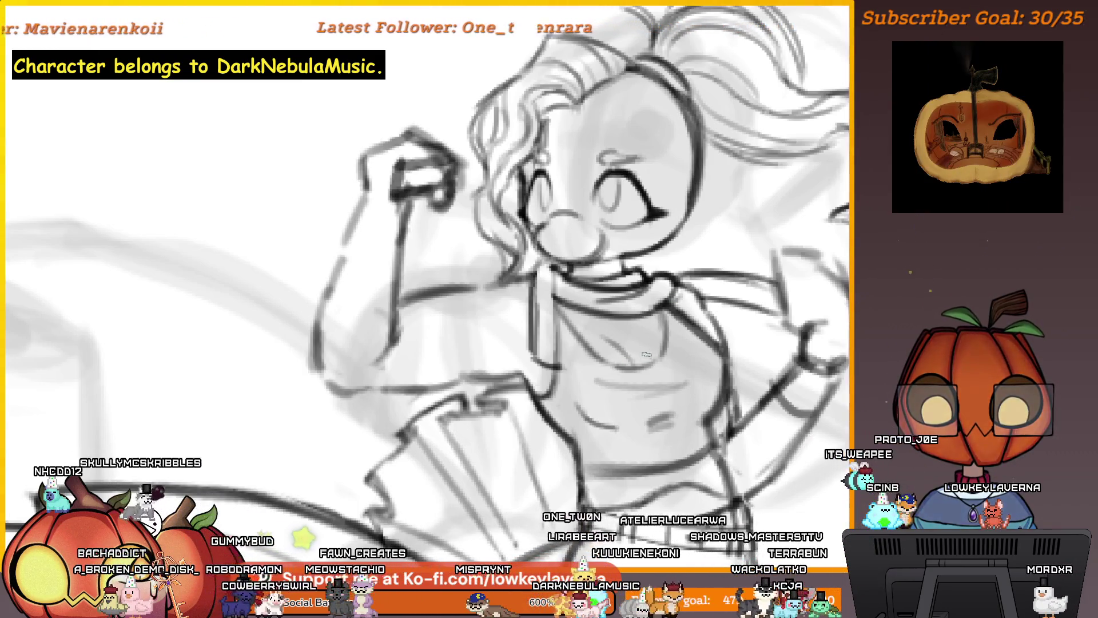
scroll(647, 355, "up", 5)
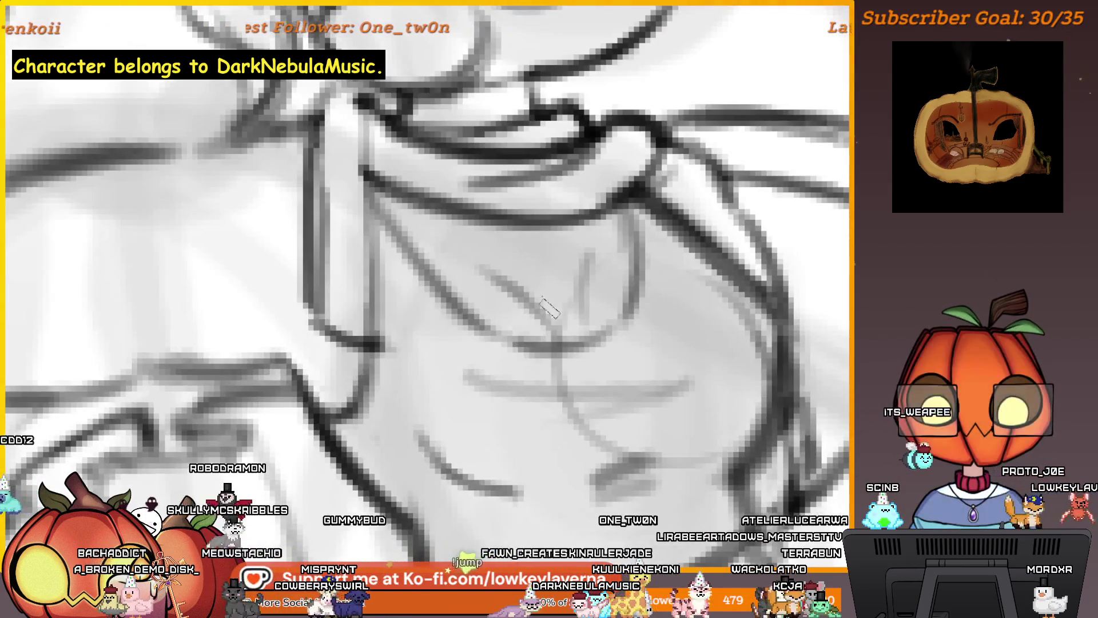
scroll(549, 309, "down", 5)
scroll(668, 367, "up", 3)
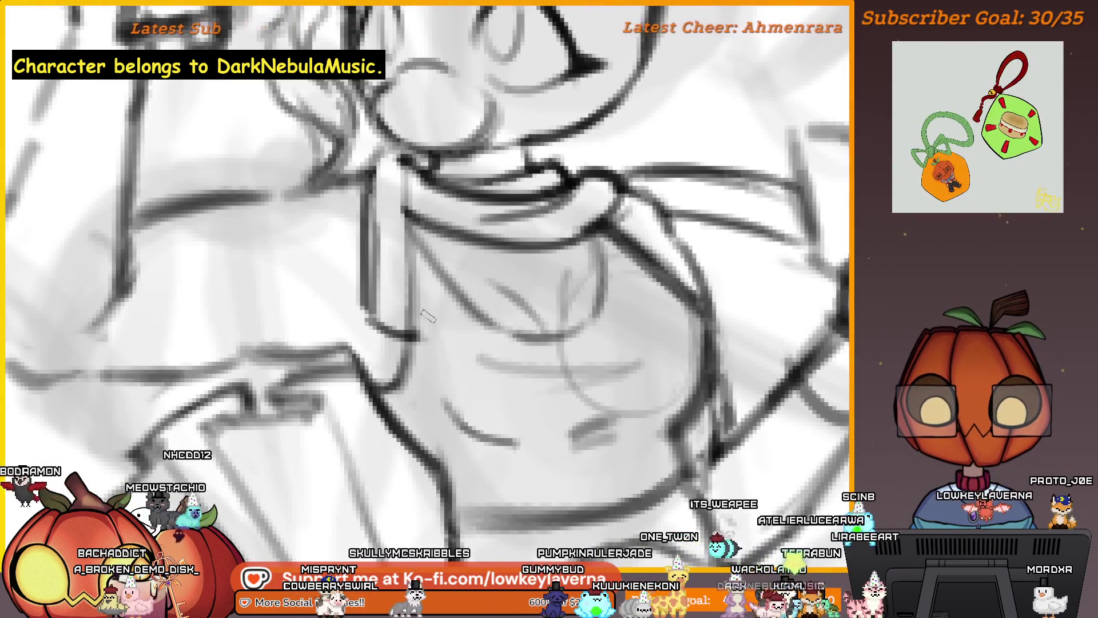
scroll(574, 335, "down", 5)
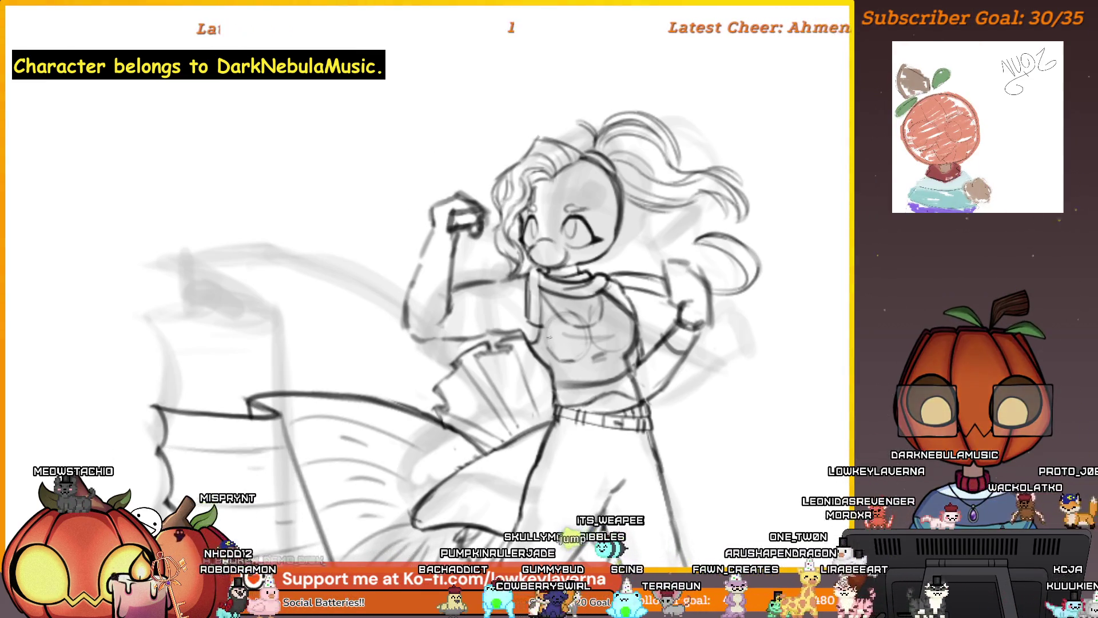
- Nudge the canvas, mirror the view to check the upper body, then zoom out to the reference sheet
mouse_move(550, 305)
left_mouse_down()
mouse_move(574, 332)
mouse_move(619, 307)
left_mouse_up()
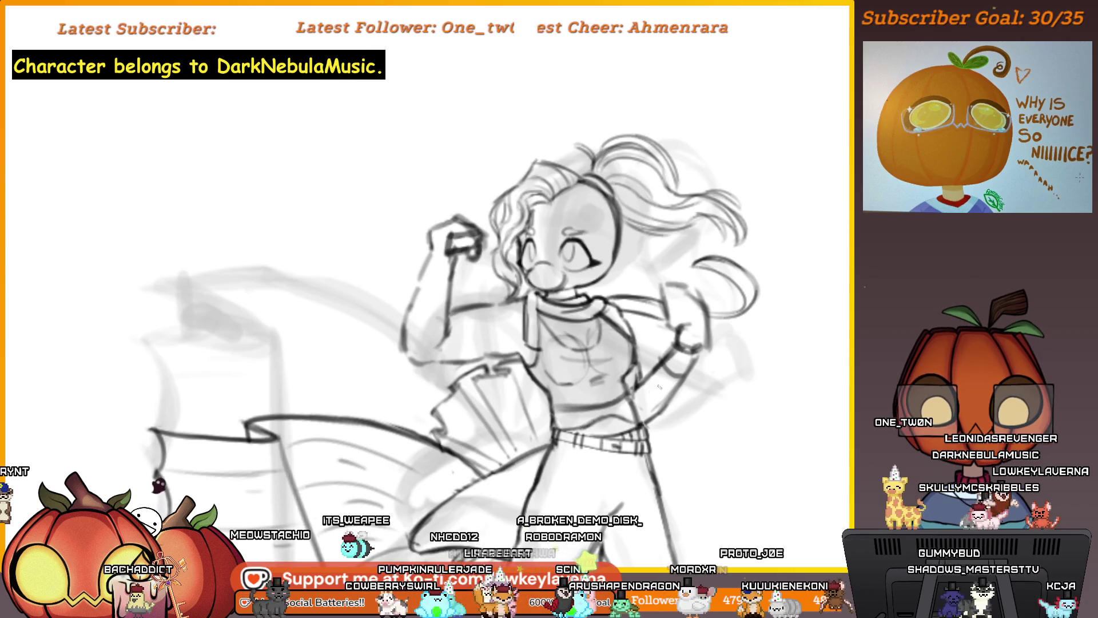
key("m")
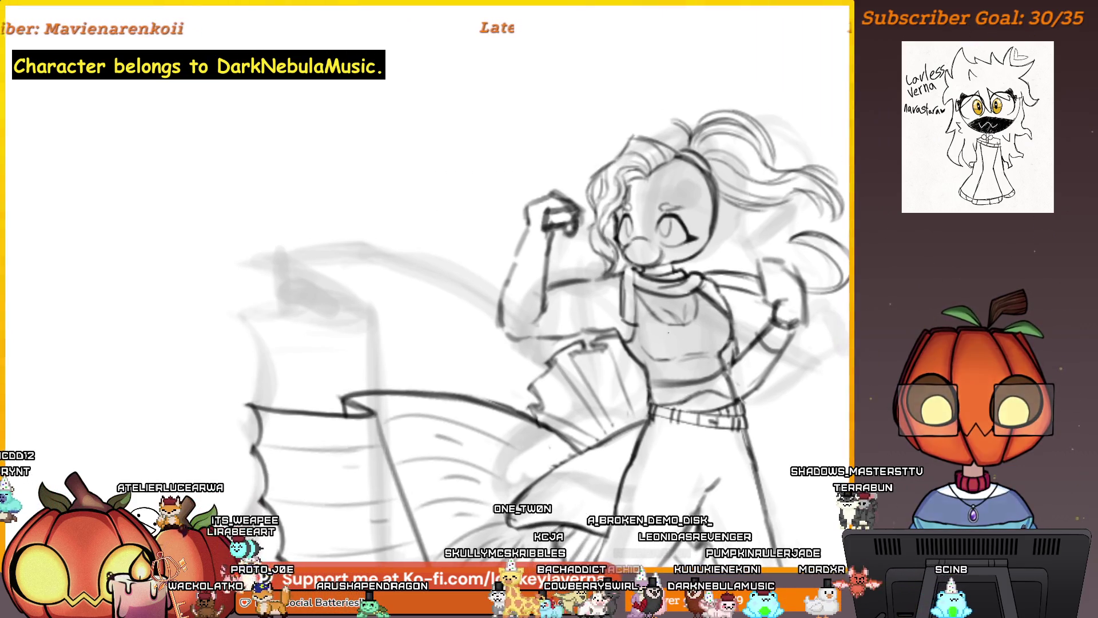
key("ctrl+minus")
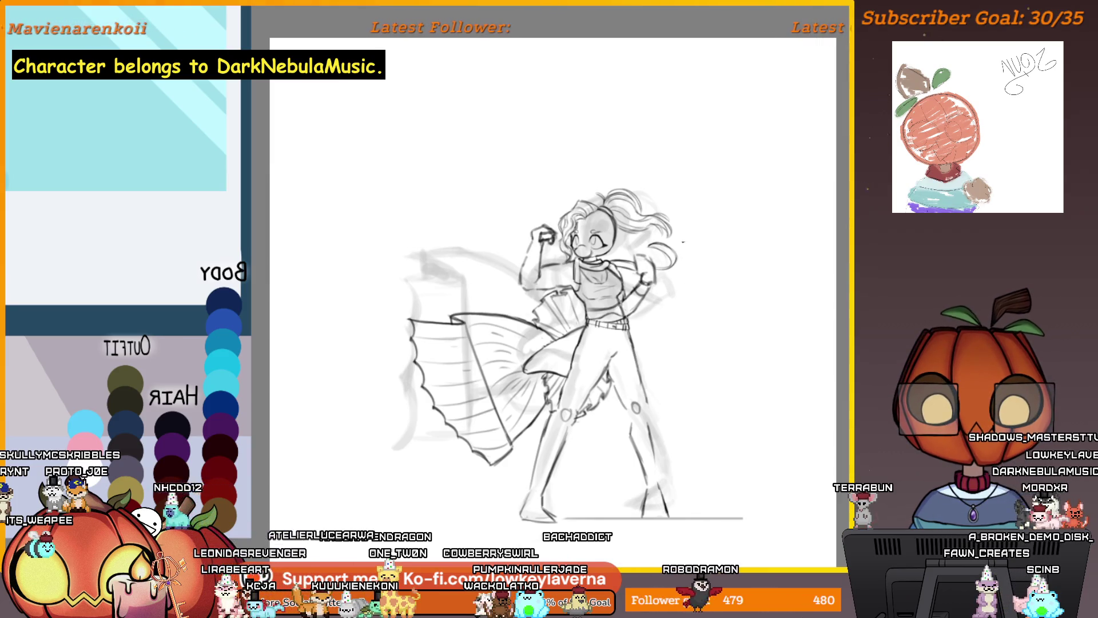
left_click(651, 293)
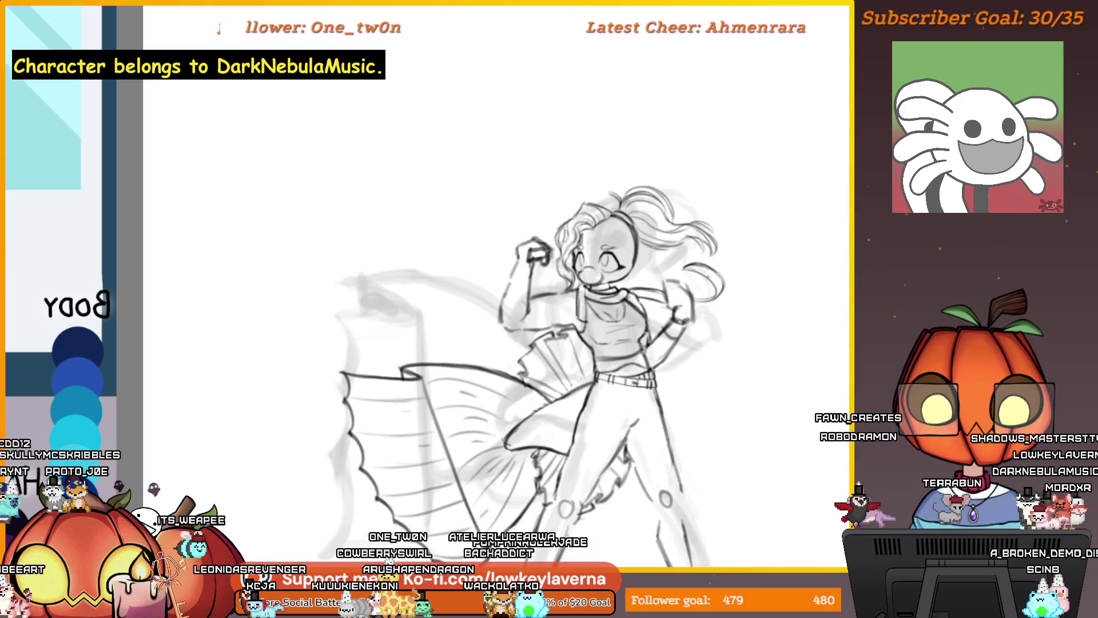
scroll(668, 259, "up", 1)
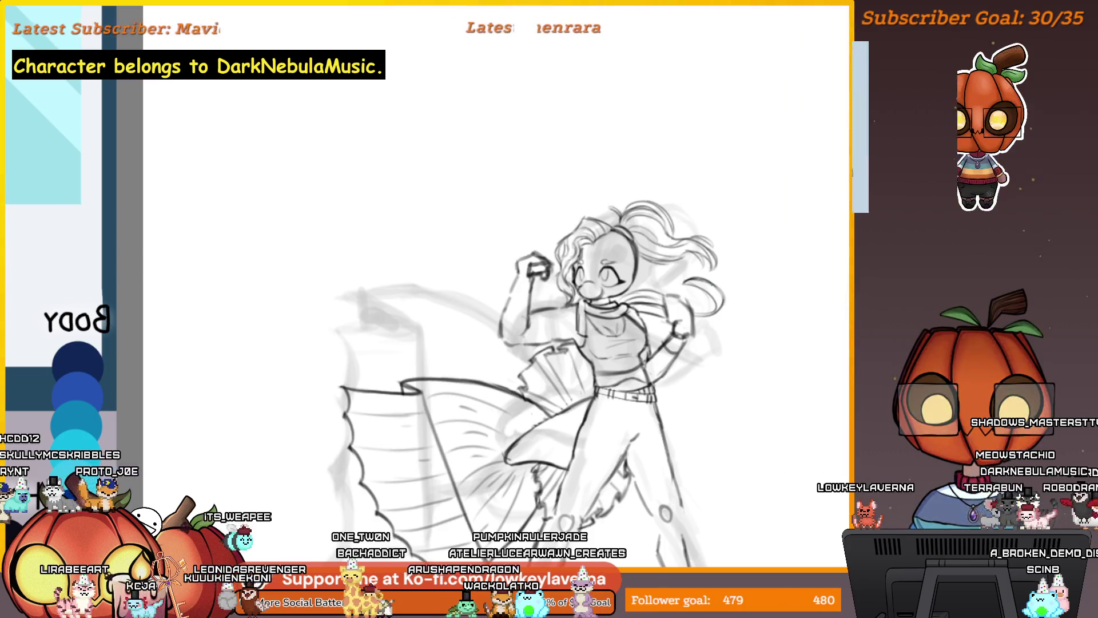
scroll(669, 315, "up", 1)
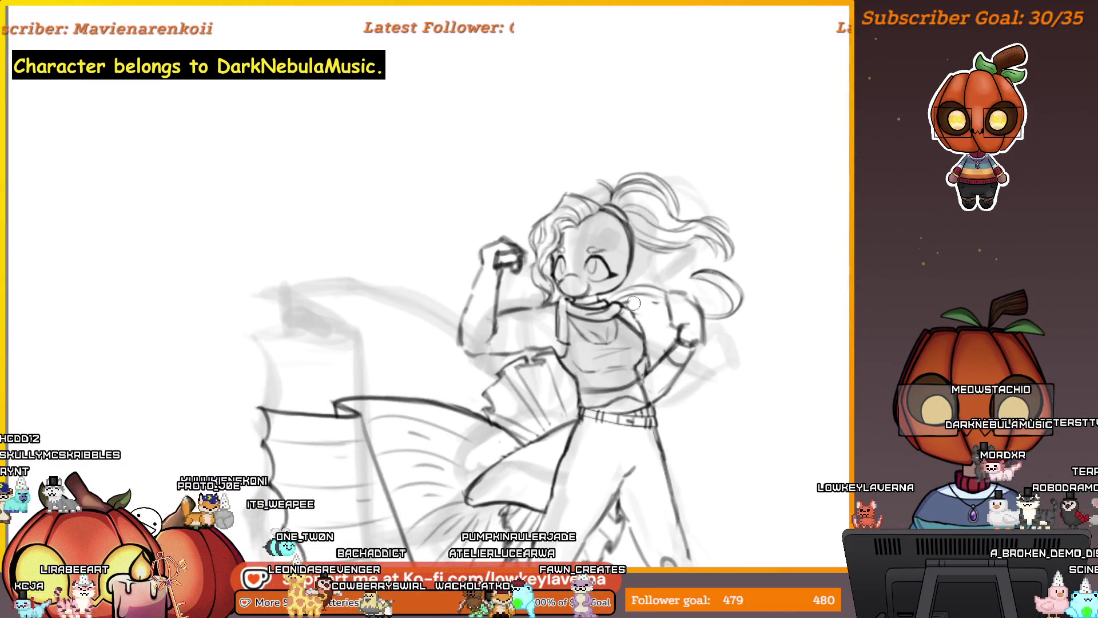
scroll(686, 343, "down", 1)
scroll(715, 360, "down", 1)
scroll(746, 378, "down", 1)
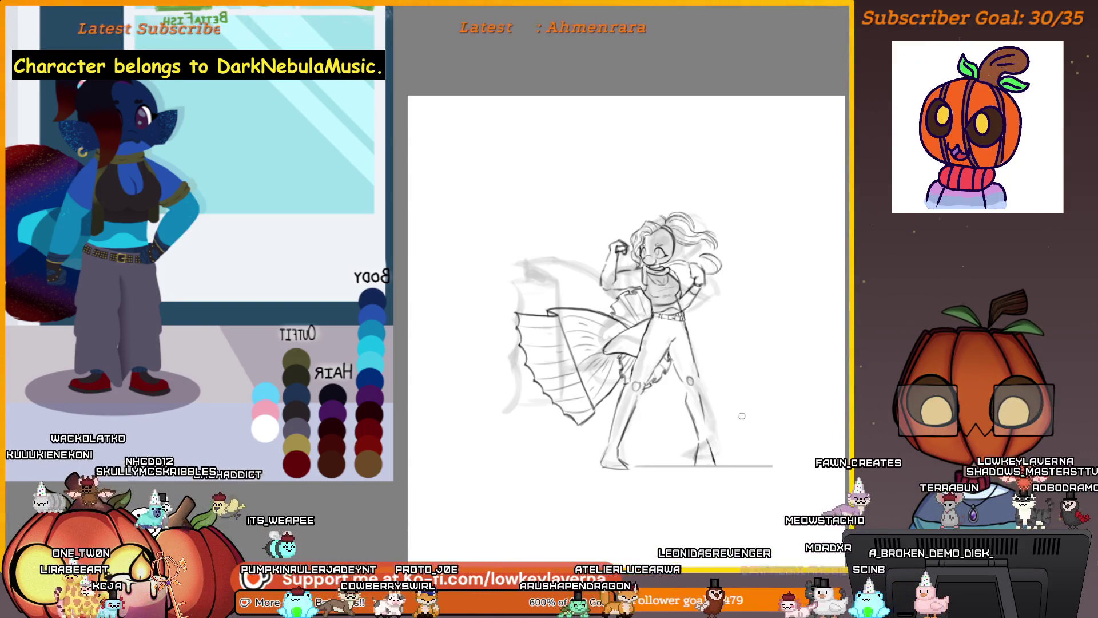
key("m")
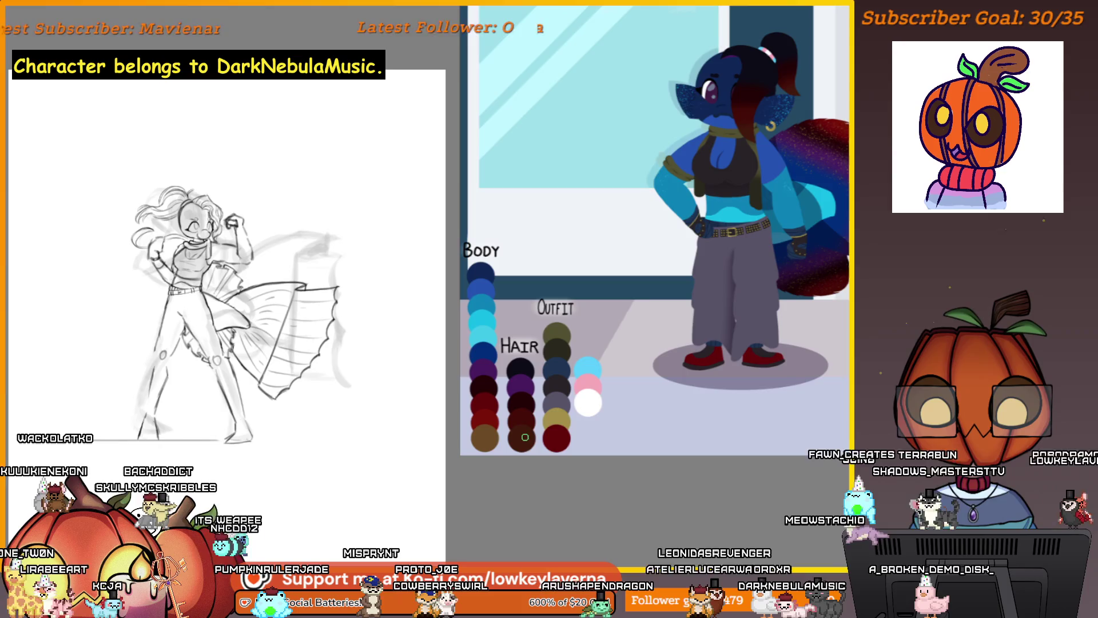
key("m")
left_click_drag(506, 320, 653, 404)
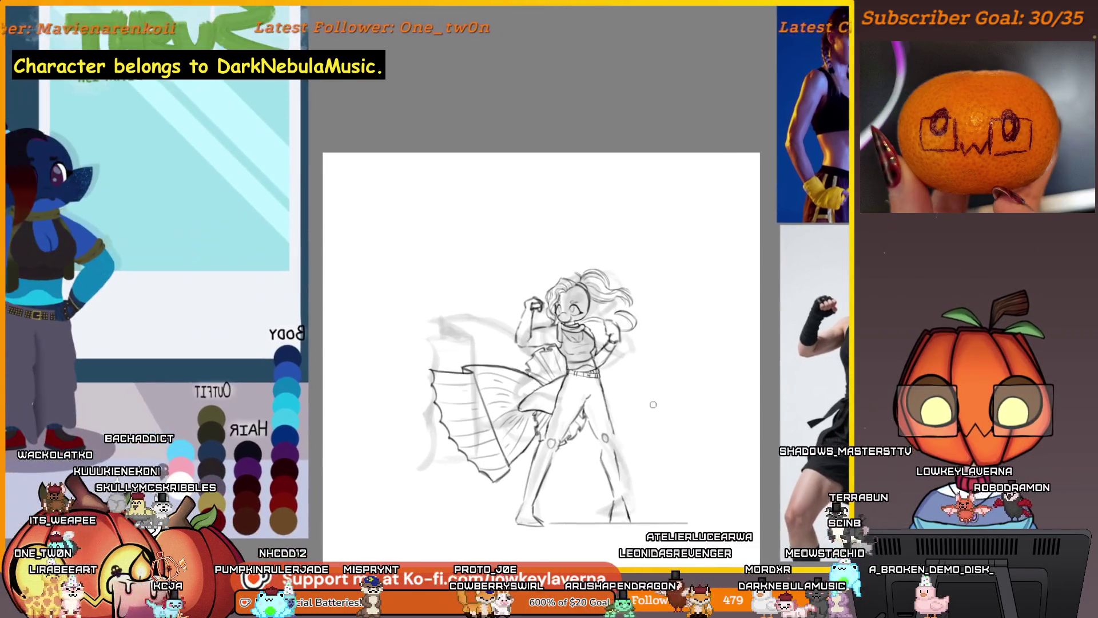
scroll(653, 404, "up", 2)
scroll(658, 384, "up", 2)
scroll(667, 354, "up", 1)
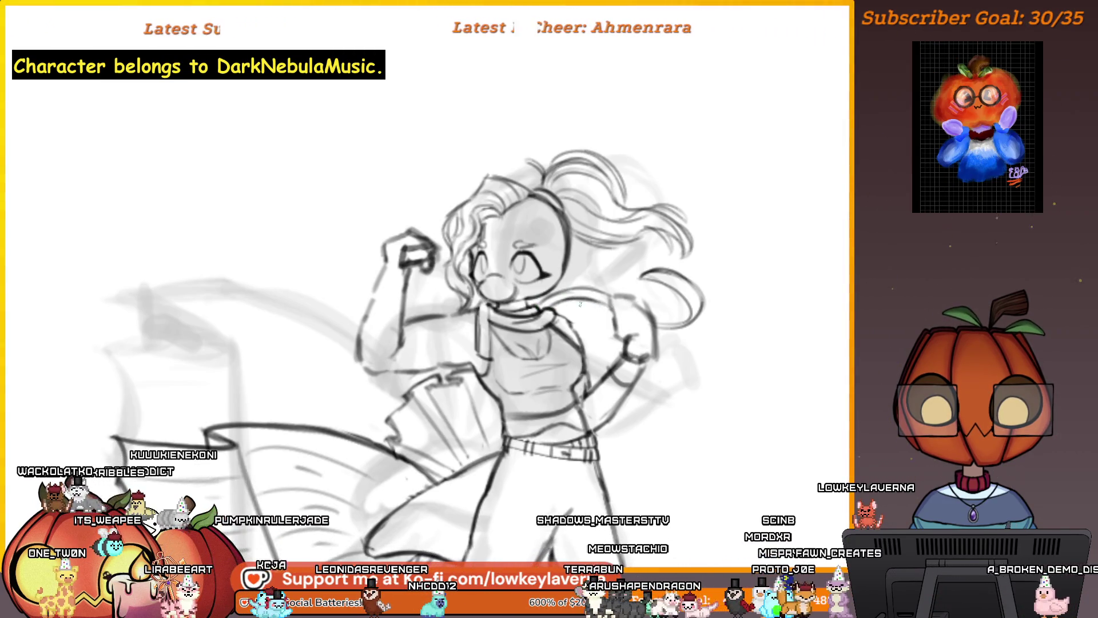
scroll(621, 290, "down", 1)
scroll(621, 290, "down", 1)
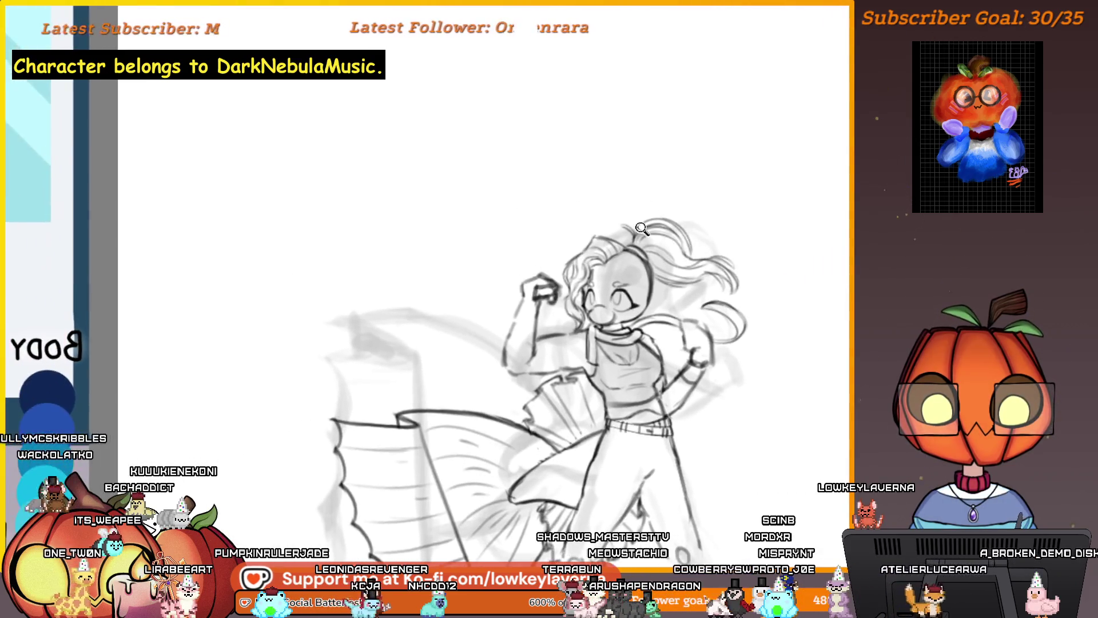
scroll(621, 290, "down", 2)
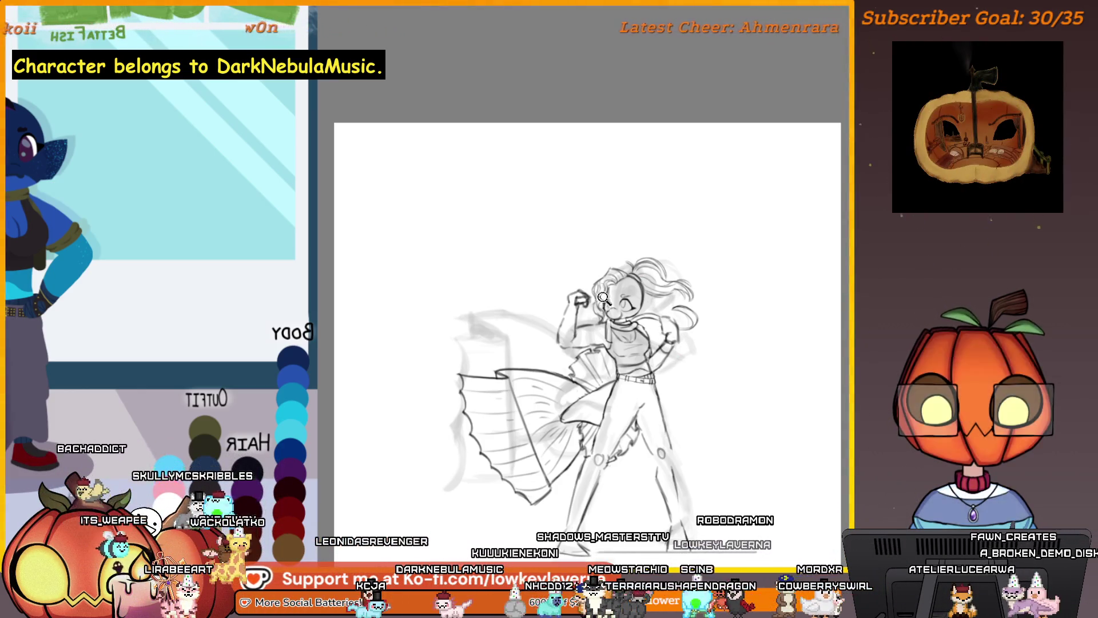
scroll(609, 295, "up", 3)
scroll(617, 280, "down", 1)
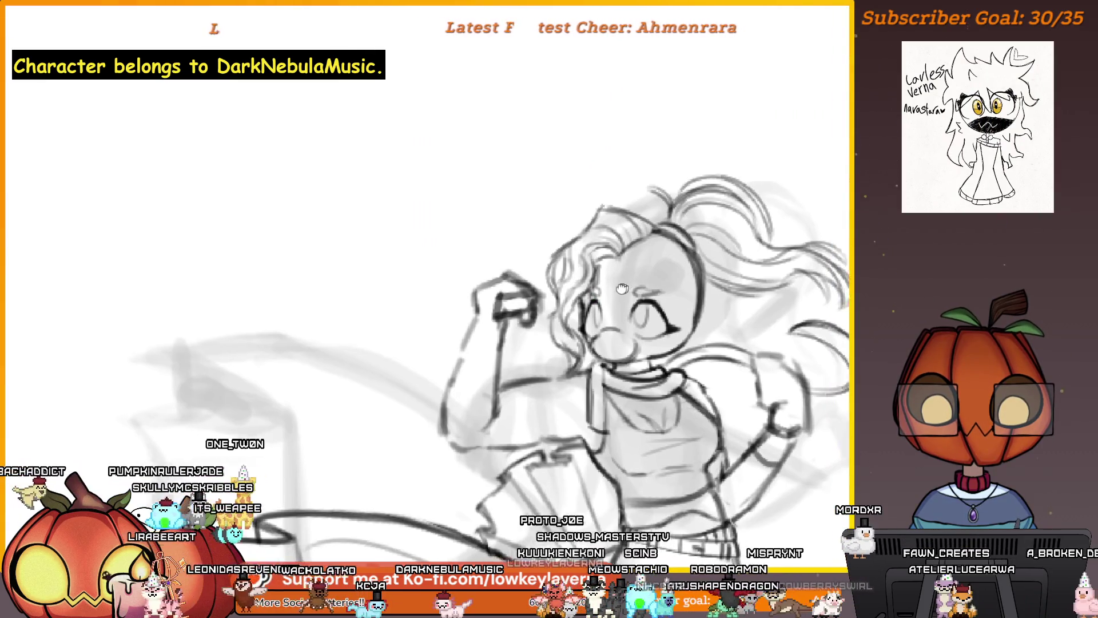
scroll(617, 281, "down", 1)
scroll(629, 281, "down", 2)
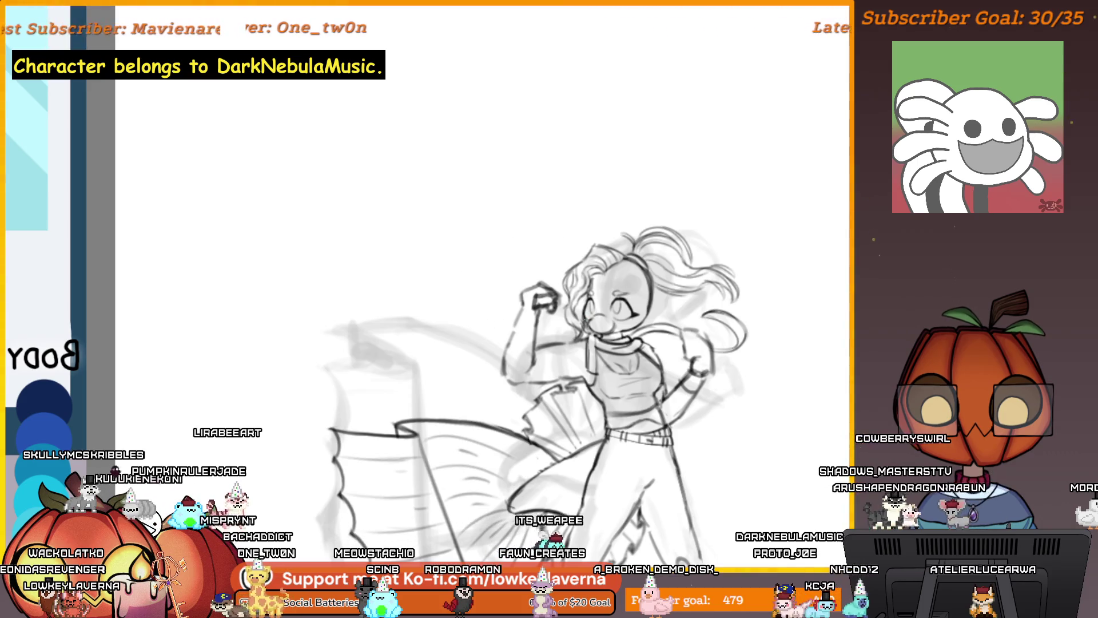
key("ctrl+minus")
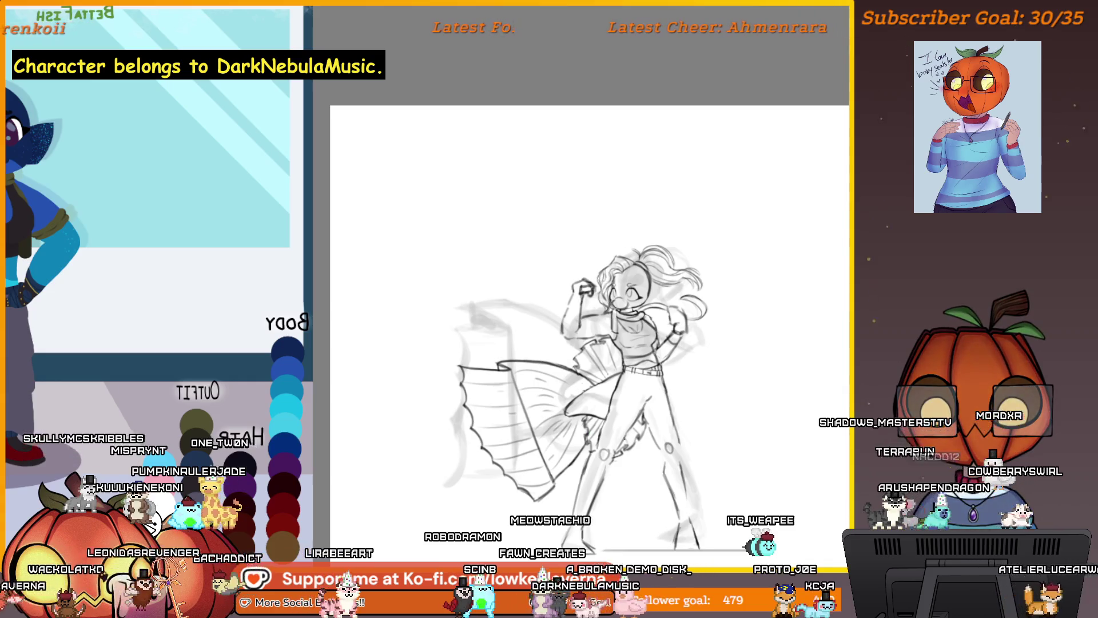
key("ctrl+plus")
key("ctrl+plus")
key("ctrl+plus")
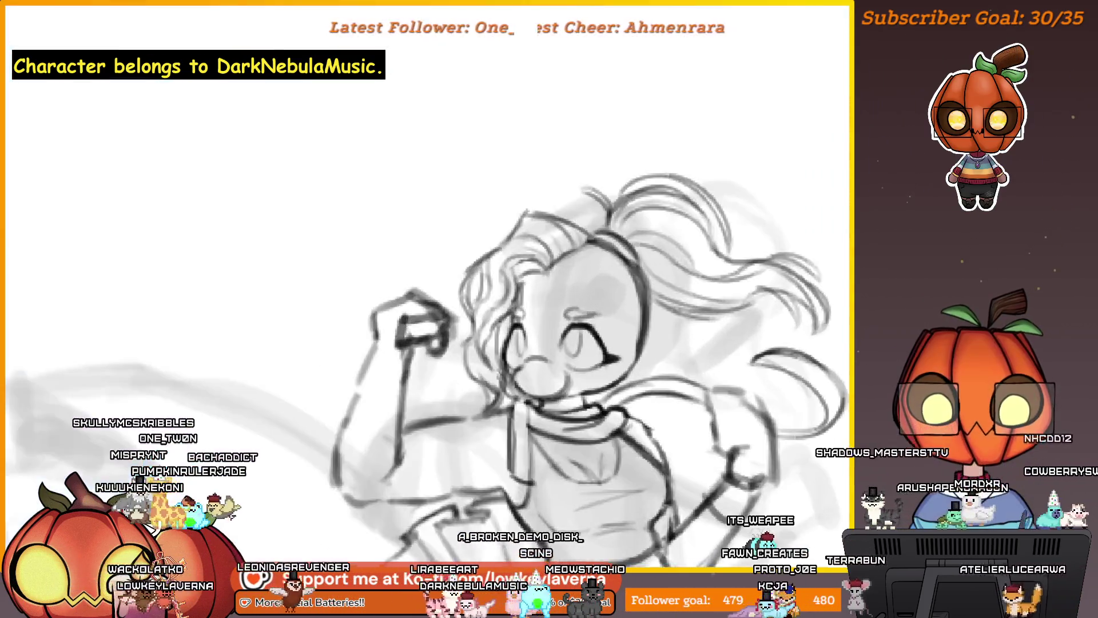
left_click_drag(535, 383, 598, 359)
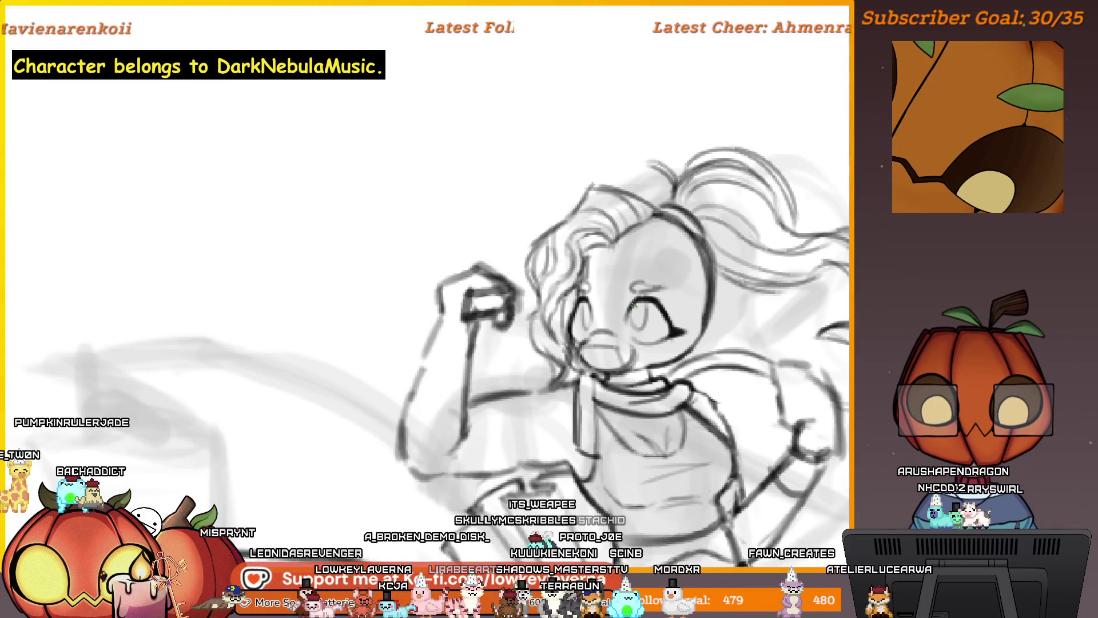
scroll(635, 303, "down", 3)
mouse_move(635, 303)
left_mouse_down()
mouse_move(279, 308)
mouse_move(648, 312)
left_mouse_up()
scroll(440, 324, "up", 2)
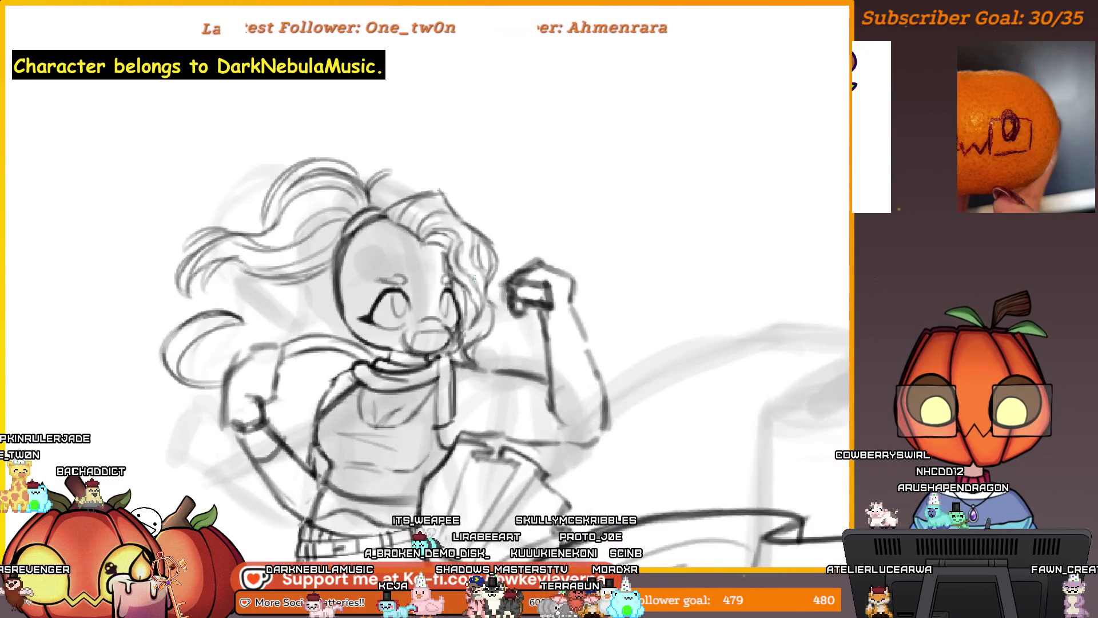
scroll(440, 324, "up", 1)
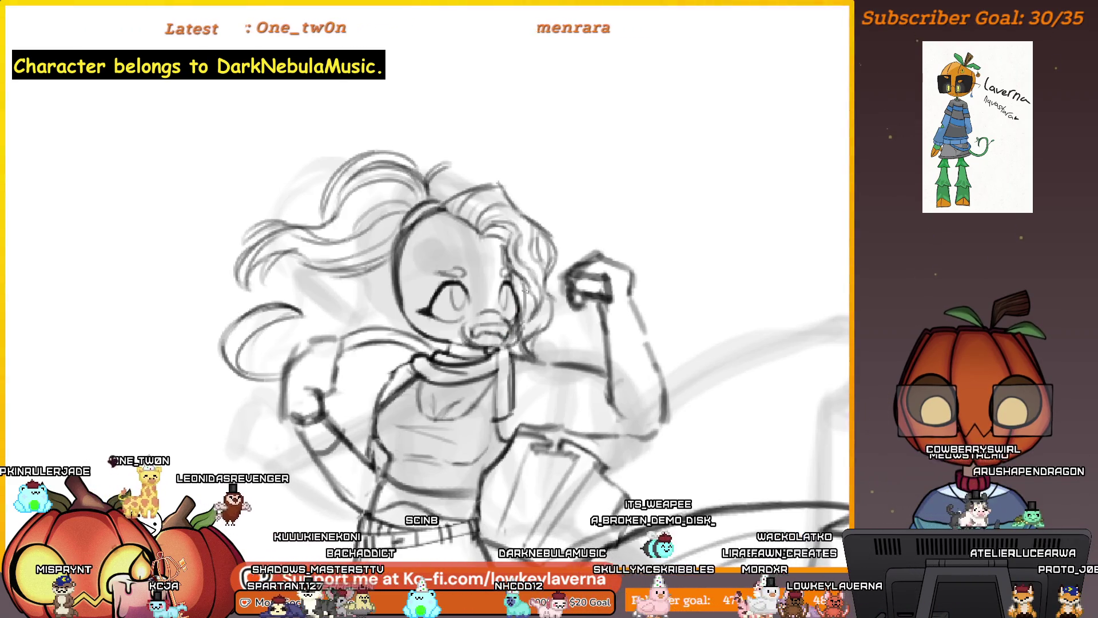
left_click_drag(525, 291, 592, 275)
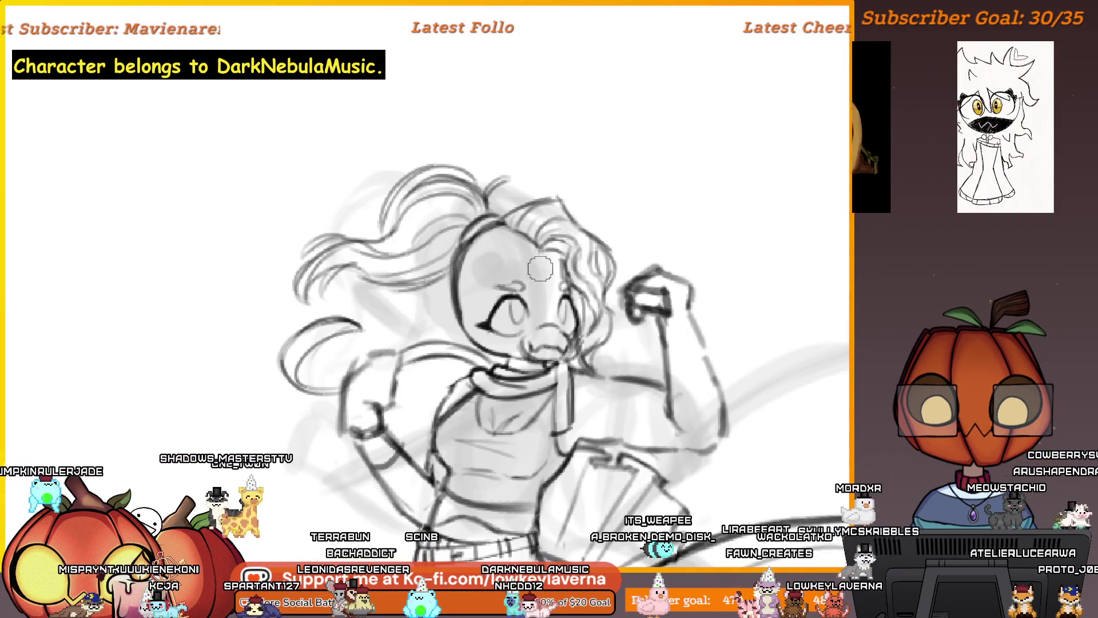
left_click_drag(587, 247, 610, 261)
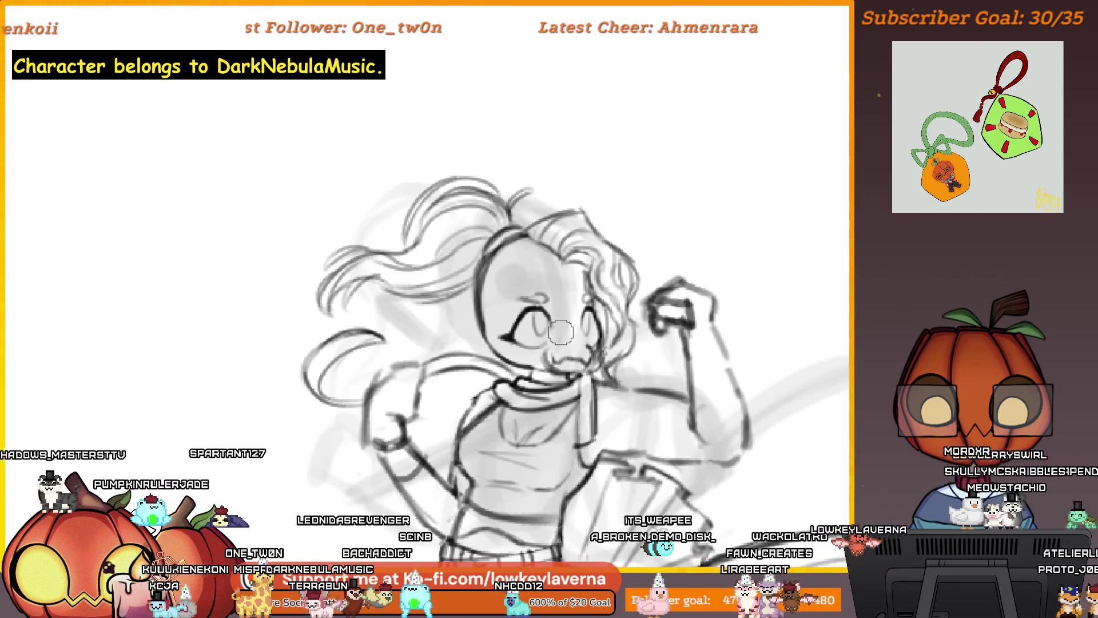
scroll(561, 331, "up", 2)
scroll(560, 332, "up", 2)
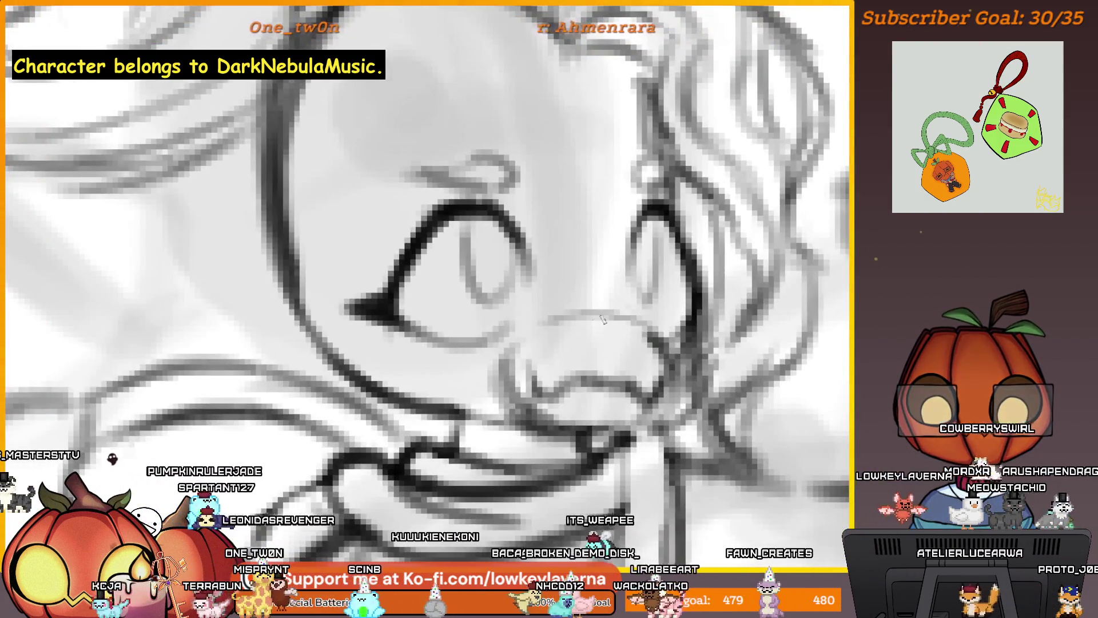
scroll(645, 275, "down", 1)
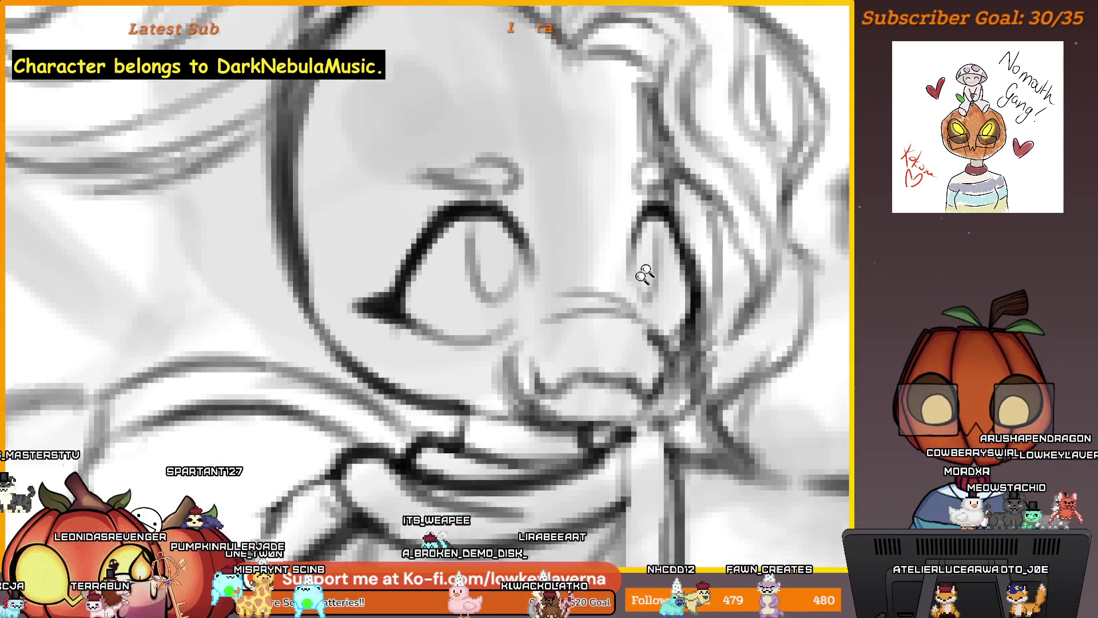
scroll(645, 275, "down", 2)
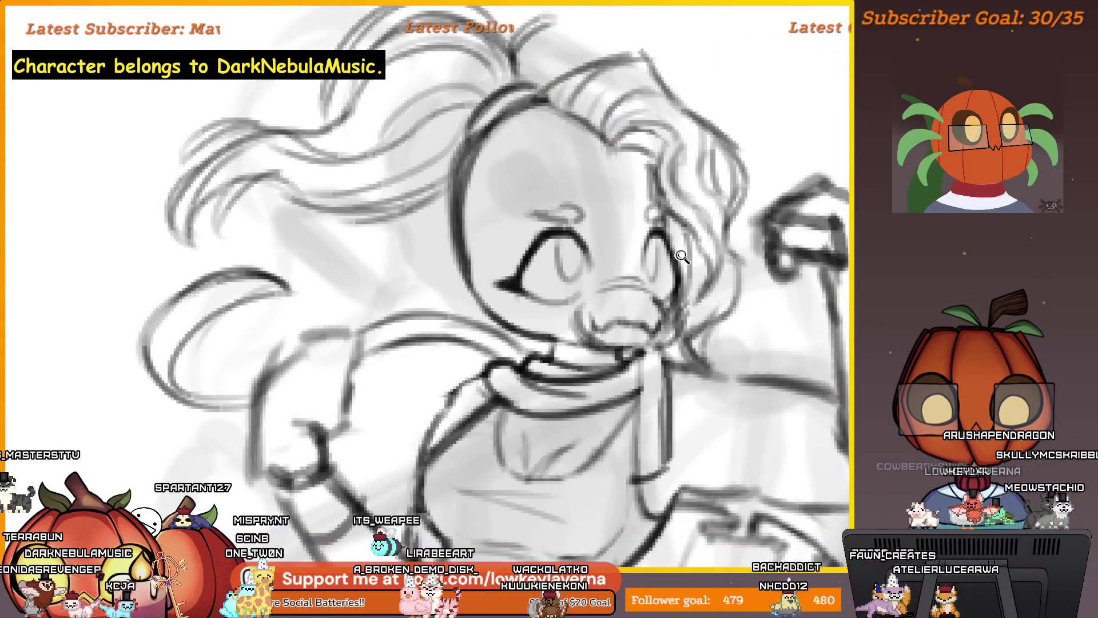
scroll(682, 256, "down", 3)
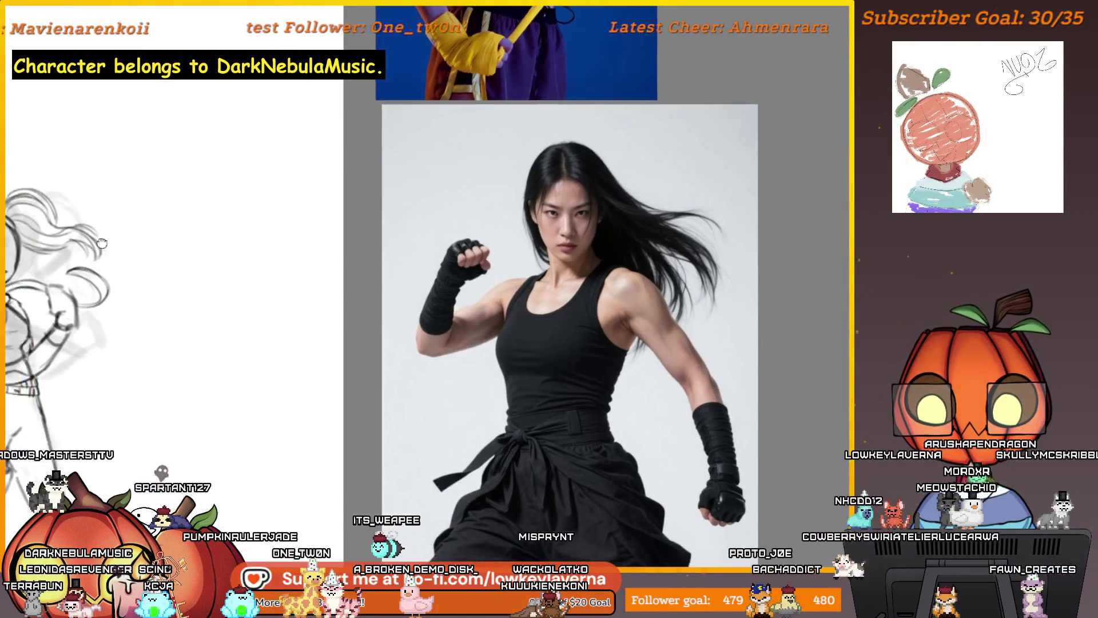
left_click_drag(102, 243, 205, 286)
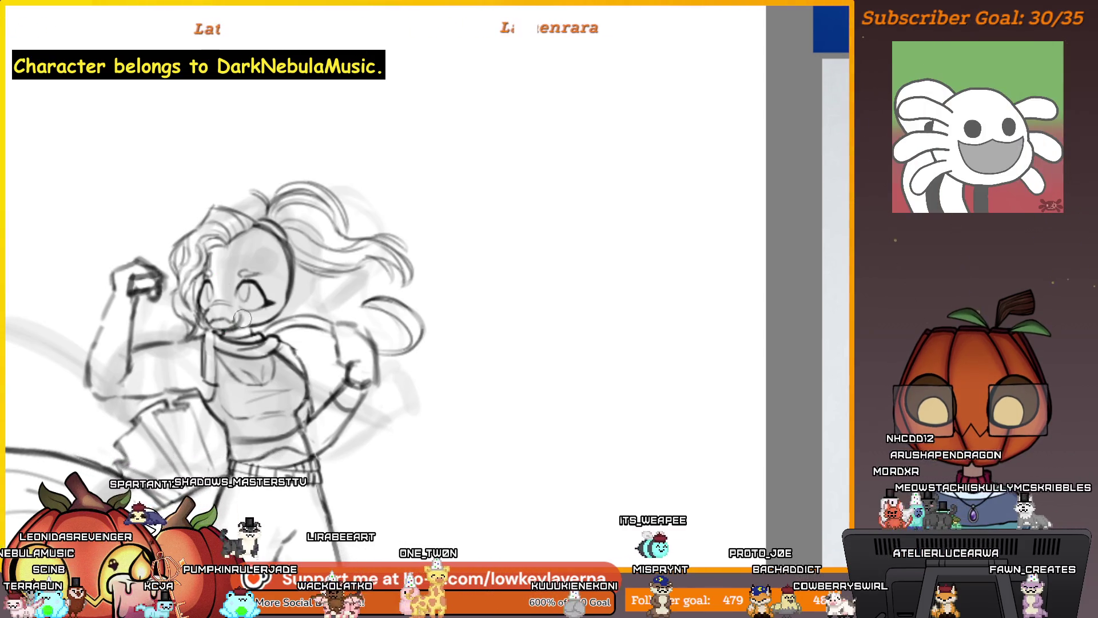
left_click_drag(236, 321, 279, 341)
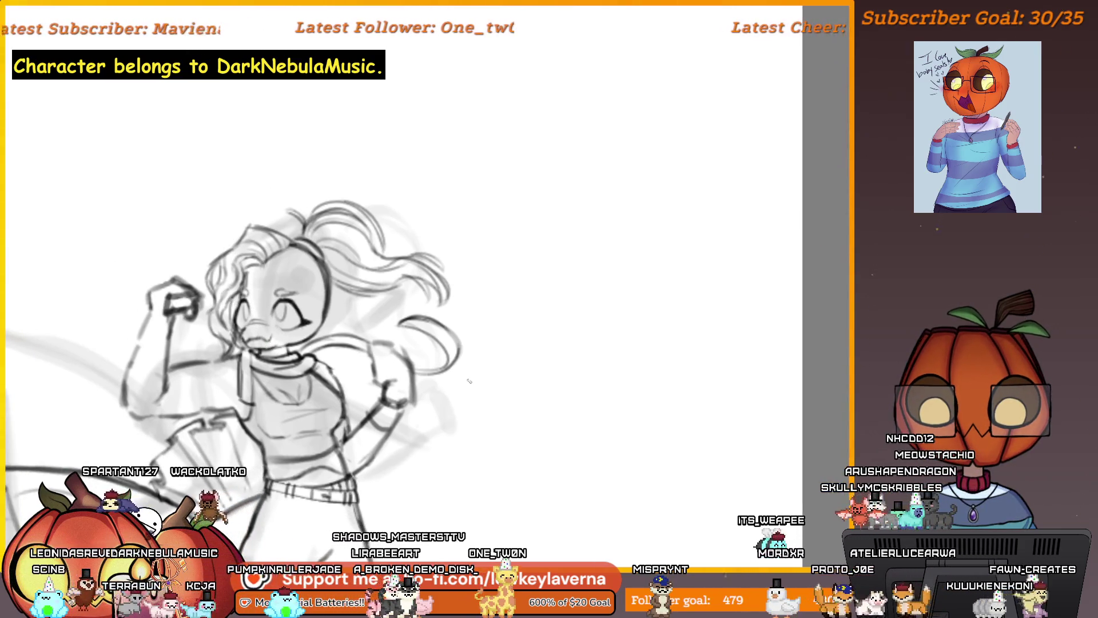
left_click_drag(469, 381, 715, 344)
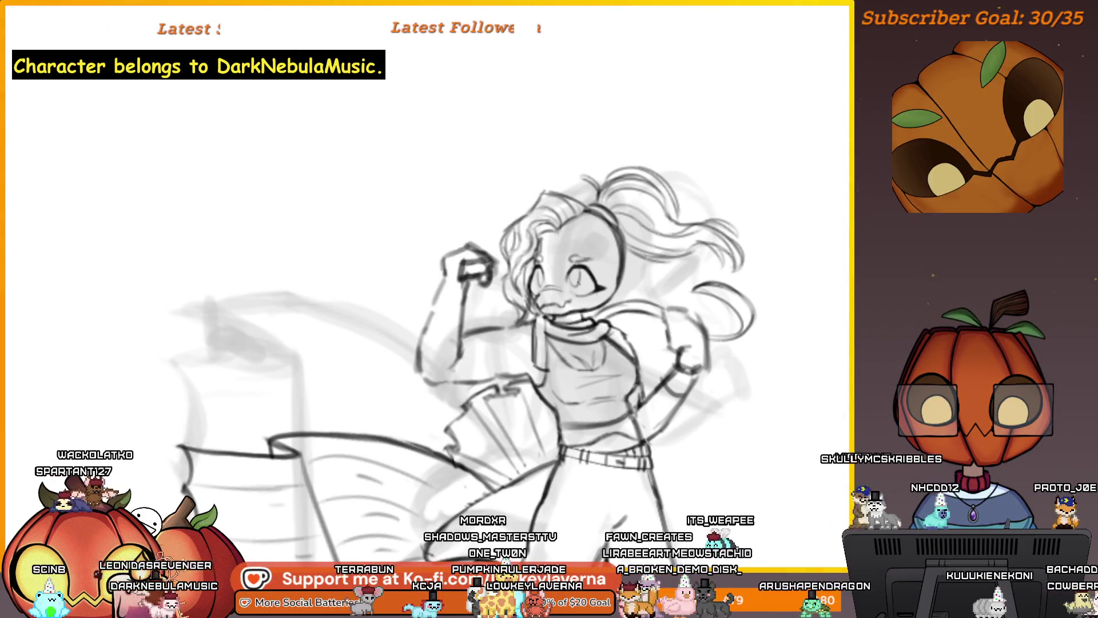
scroll(710, 265, "down", 3)
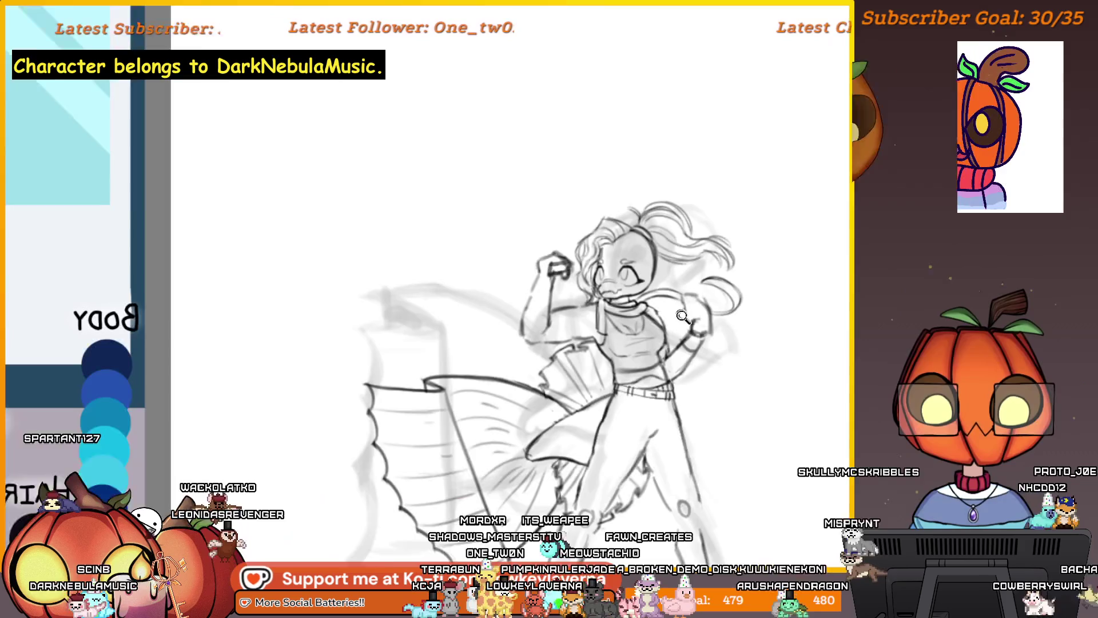
key("m")
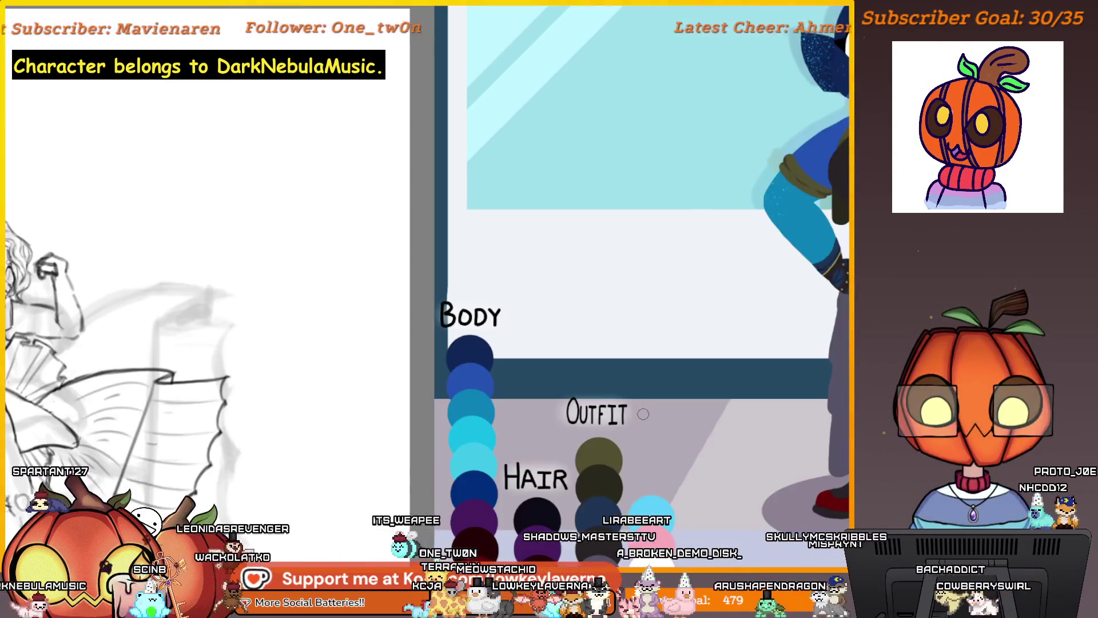
key("m")
scroll(615, 280, "up", 3)
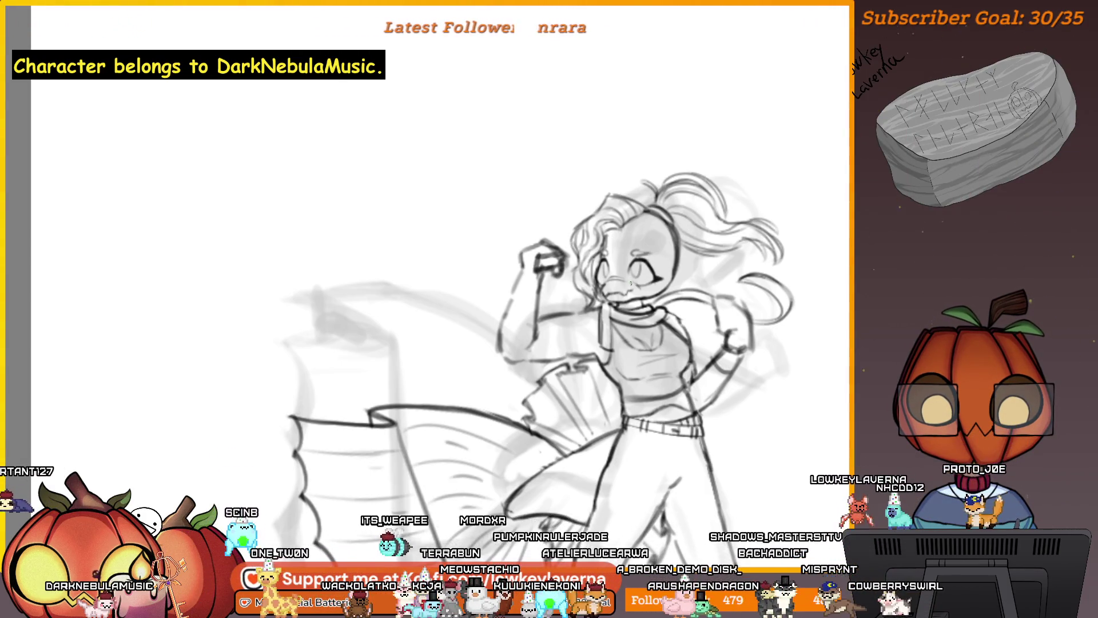
key("m")
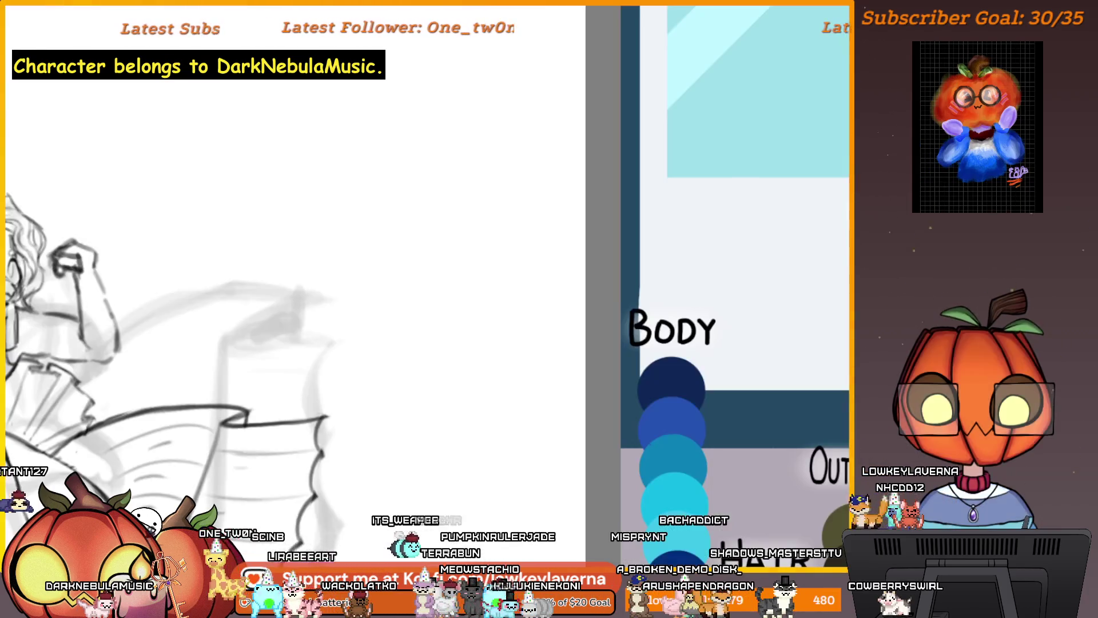
left_click(487, 305)
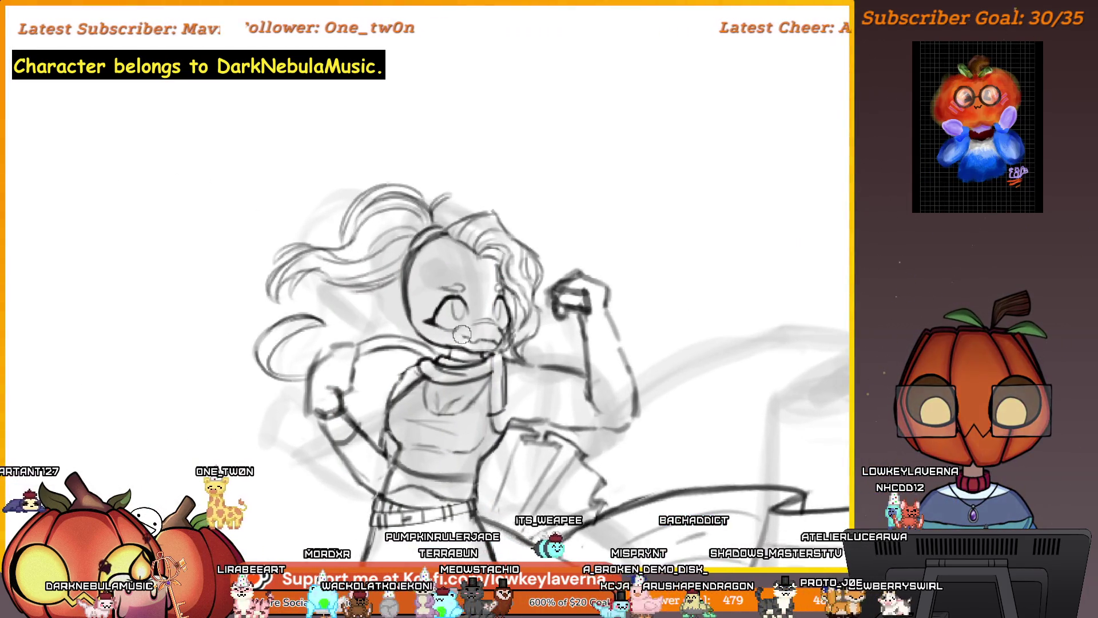
key("ctrl+minus")
key("Tab")
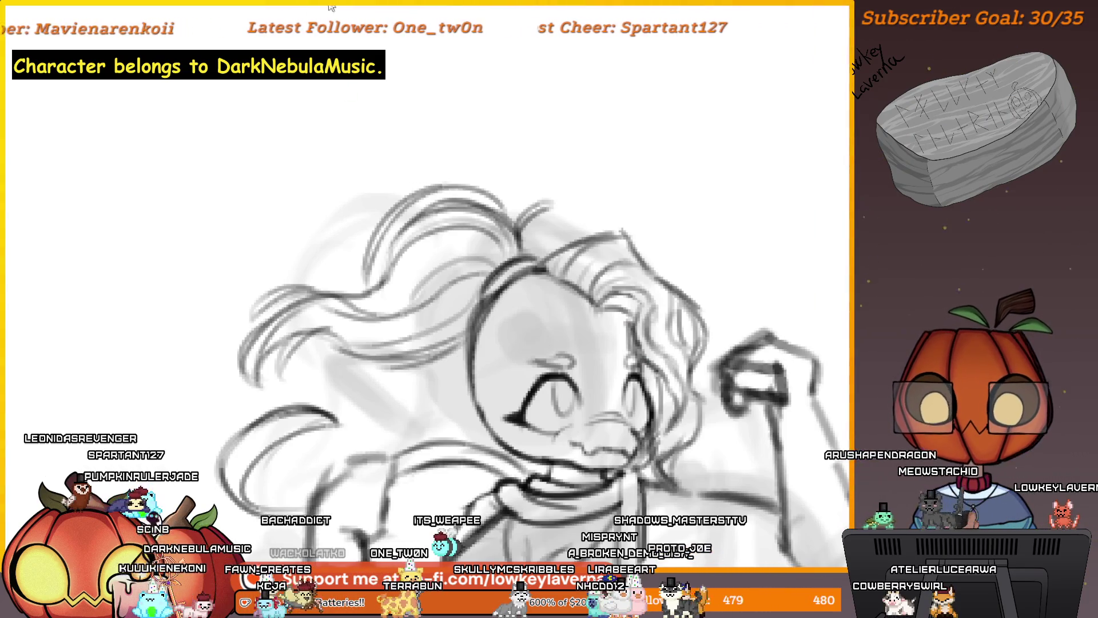
scroll(522, 326, "down", 3)
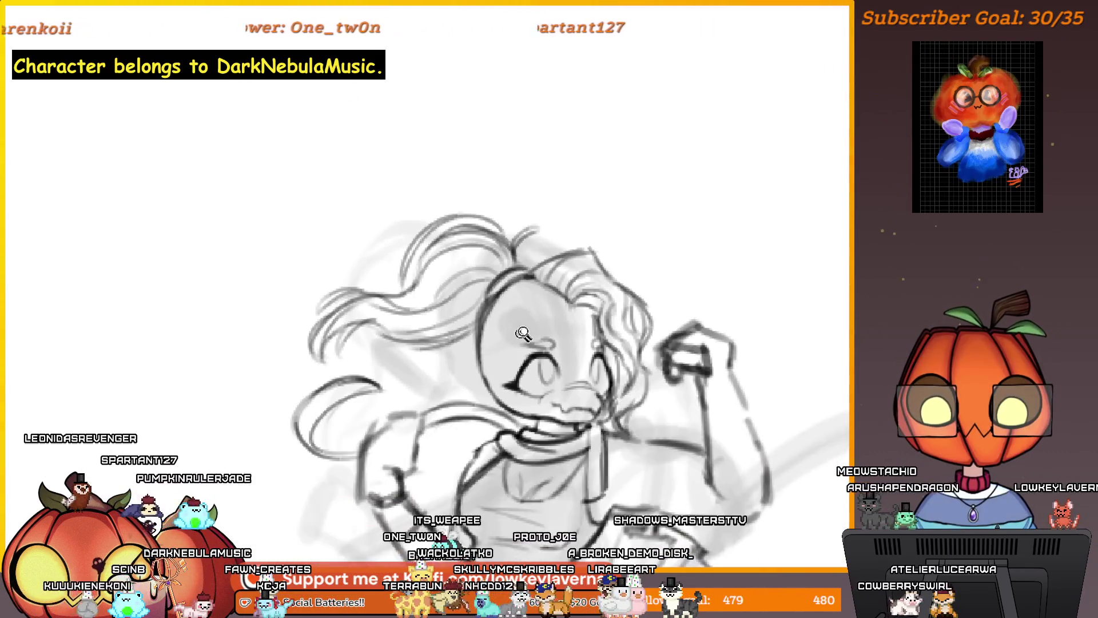
mouse_move(495, 366)
left_mouse_down()
mouse_move(651, 282)
mouse_move(646, 316)
mouse_move(596, 275)
left_mouse_up()
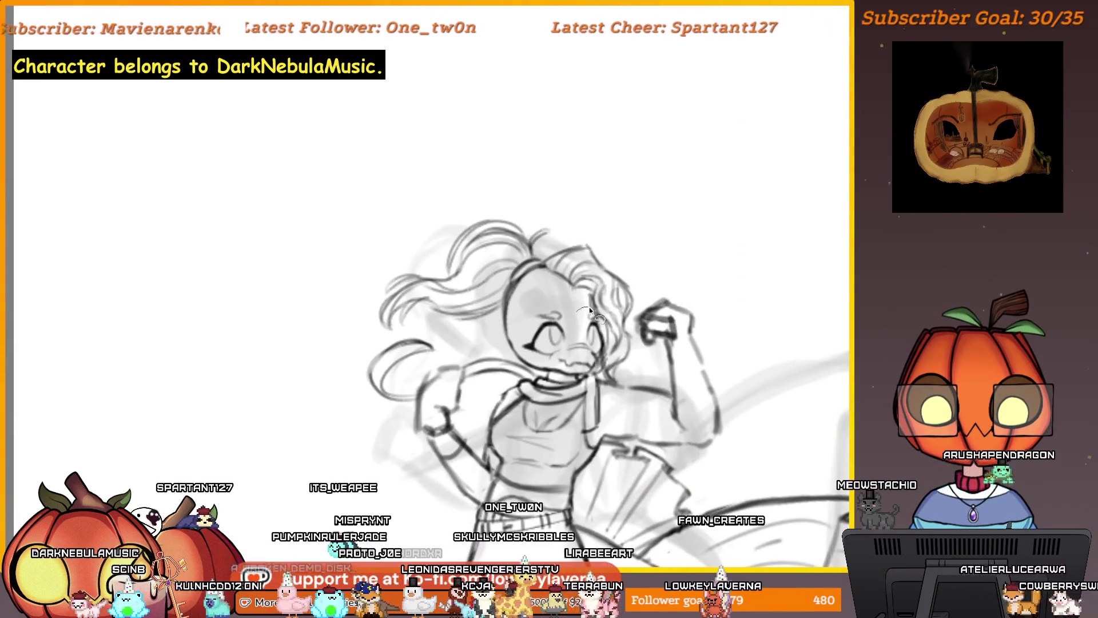
- Lasso the head and hair, then transform them with a slight clockwise rotation
left_click_drag(591, 310, 384, 345)
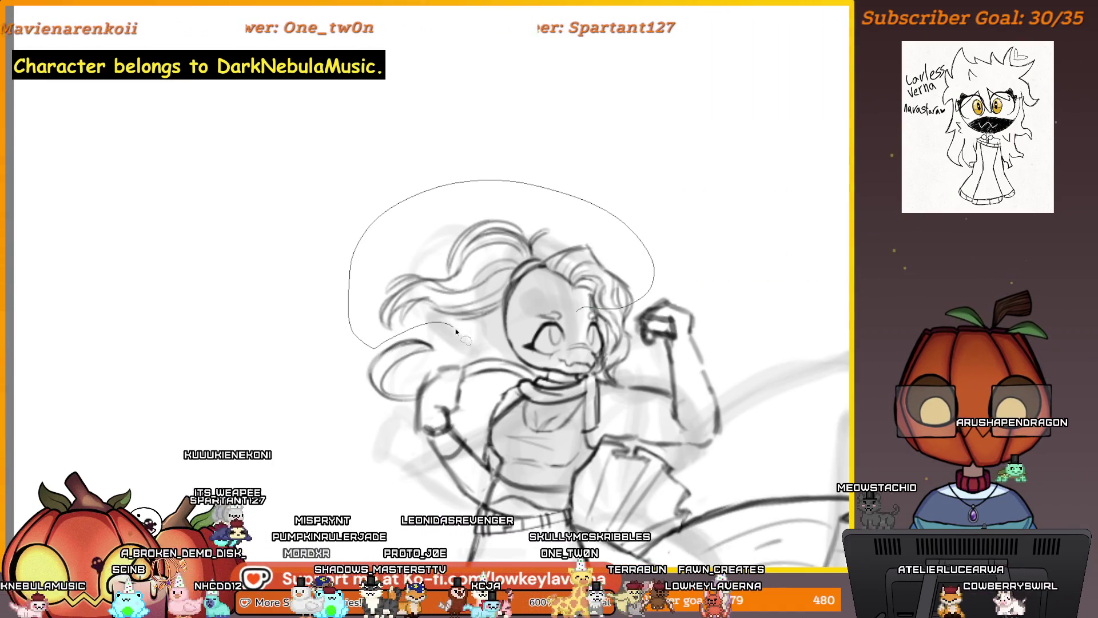
left_click_drag(474, 345, 575, 309)
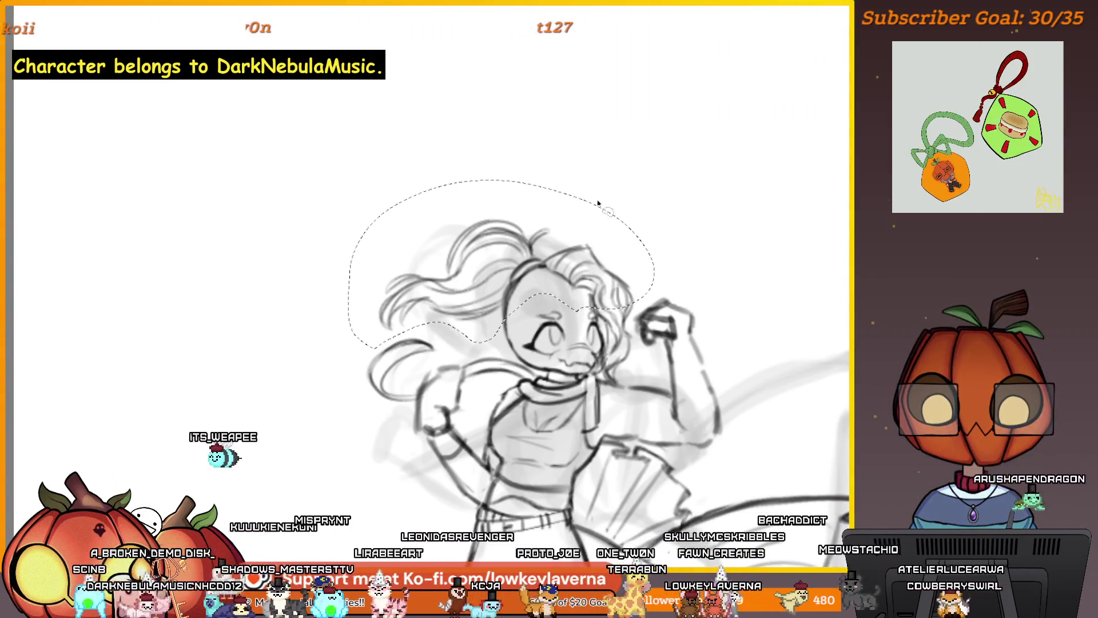
key("ctrl+t")
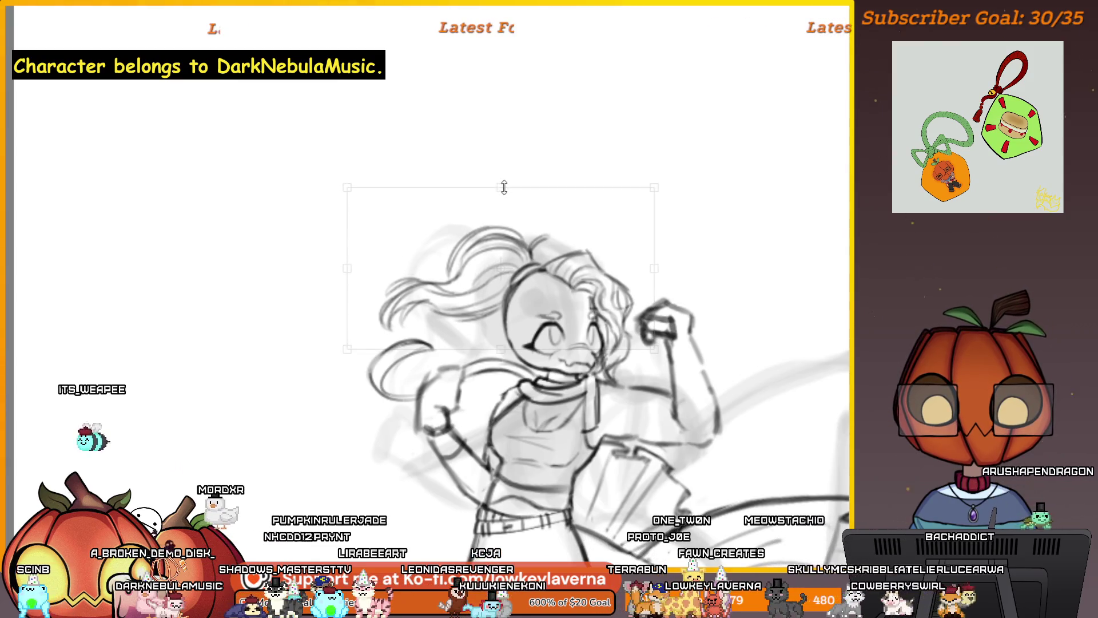
scroll(575, 168, "down", 3)
left_click_drag(577, 168, 584, 190)
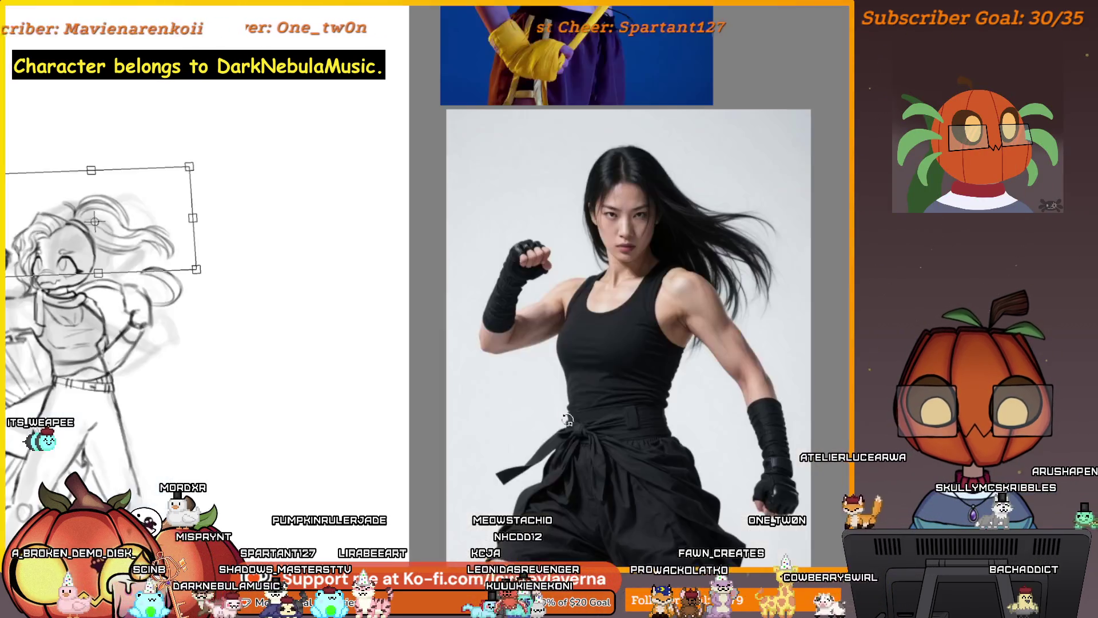
key("Return")
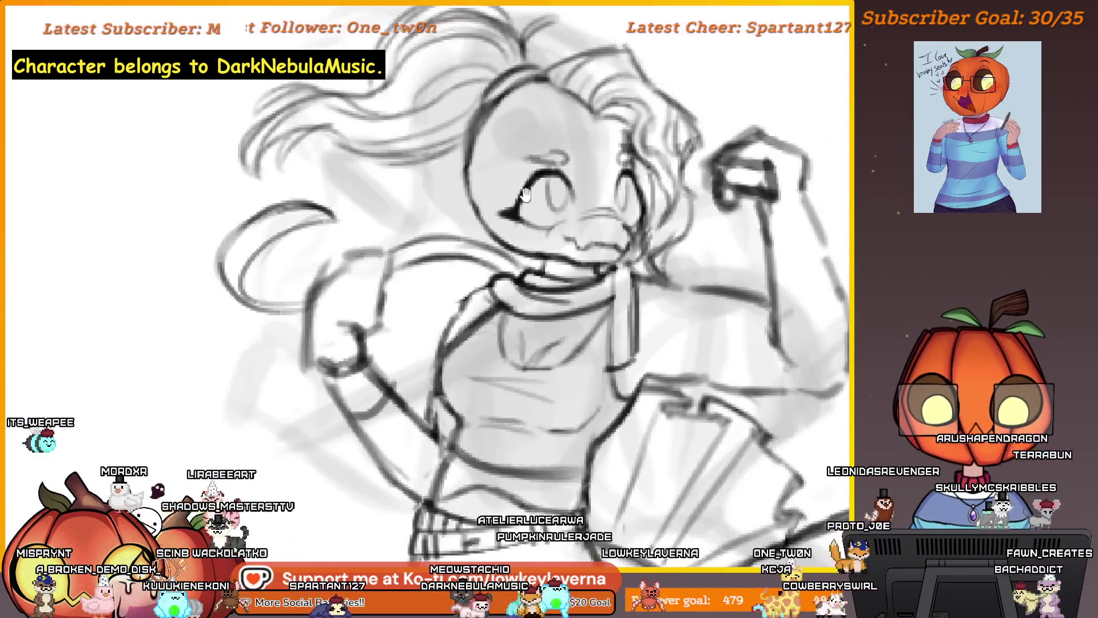
left_click_drag(525, 194, 586, 269)
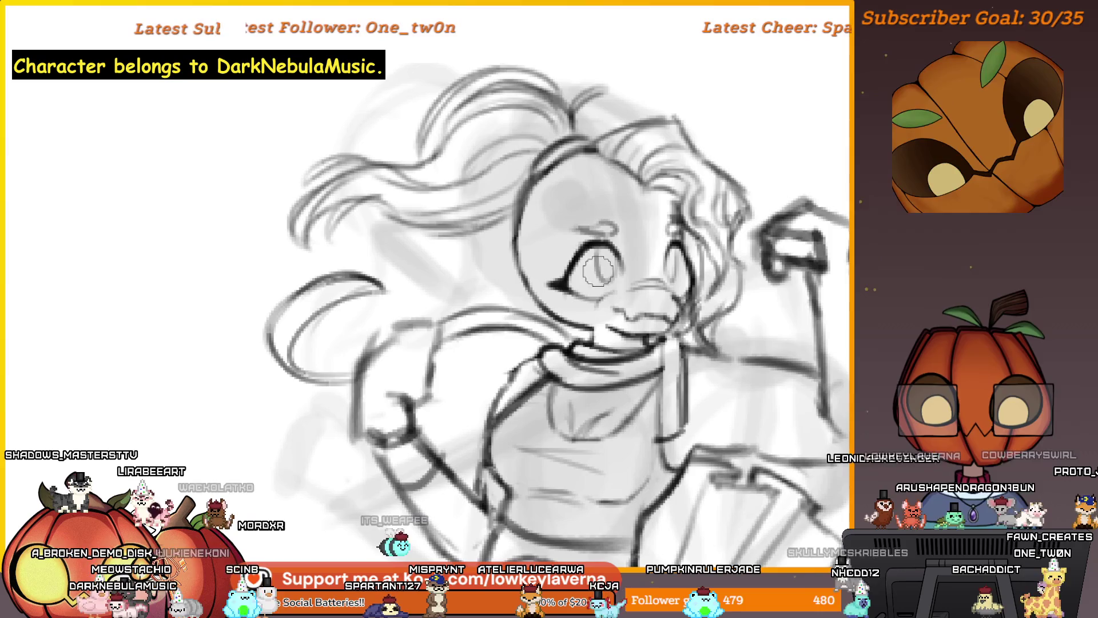
scroll(738, 356, "down", 5)
scroll(738, 356, "down", 3)
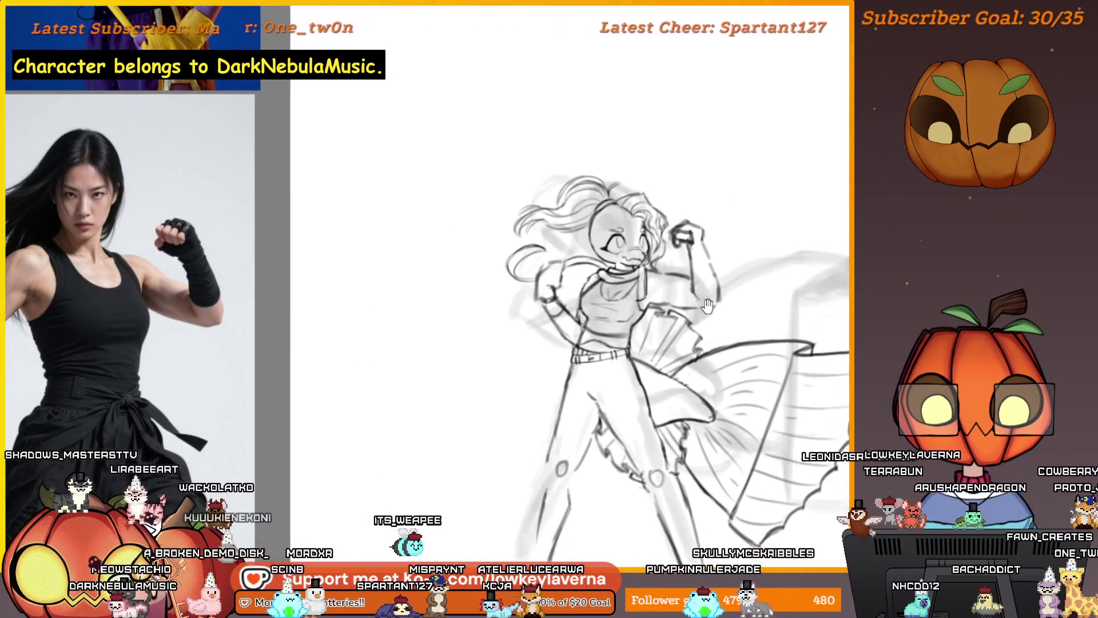
scroll(713, 350, "down", 3)
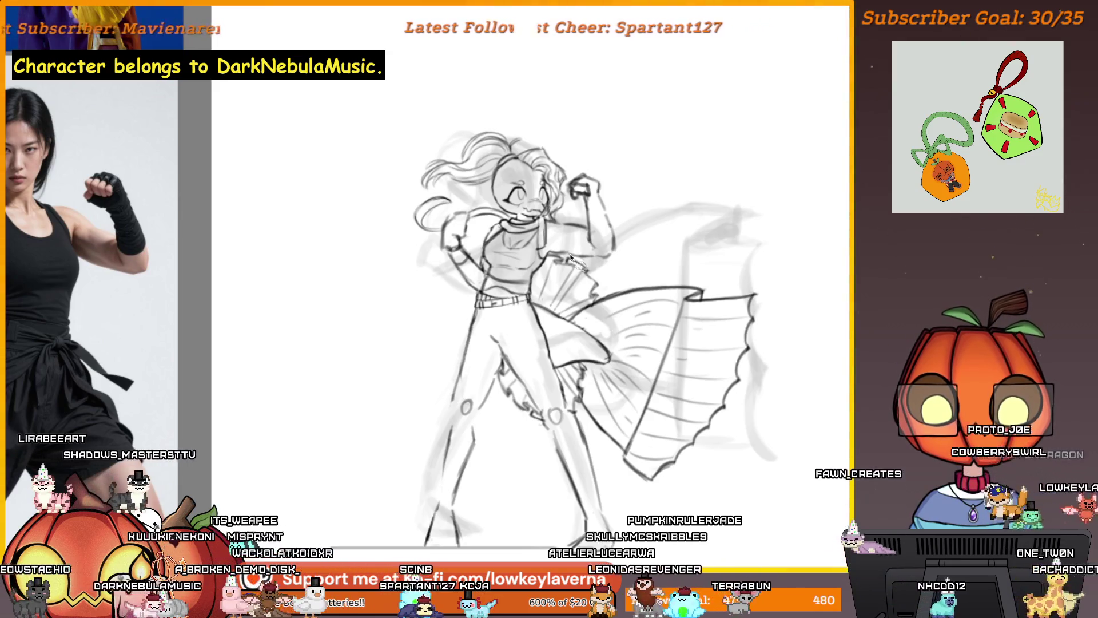
scroll(571, 255, "up", 2)
scroll(571, 256, "up", 1)
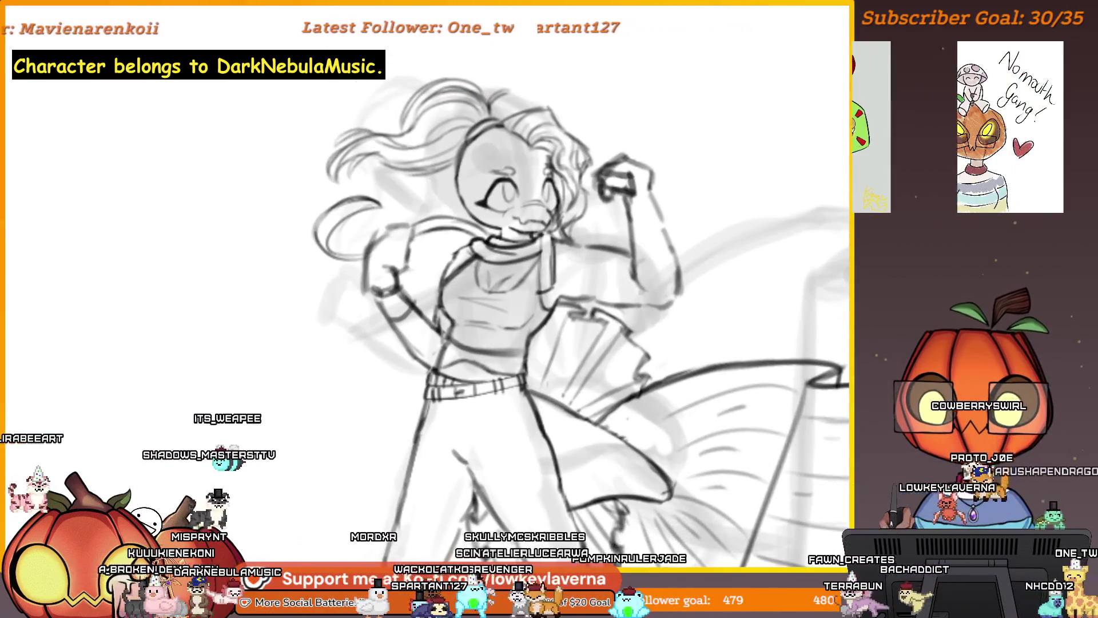
scroll(610, 224, "down", 1)
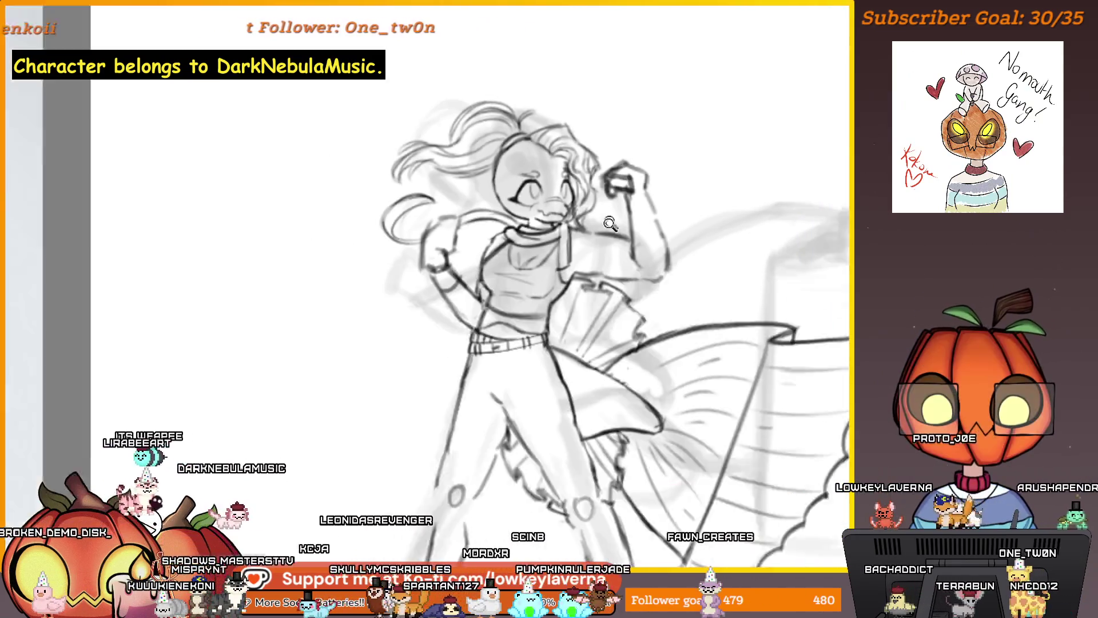
scroll(610, 224, "right", 3)
scroll(564, 320, "right", 4)
scroll(630, 372, "right", 3)
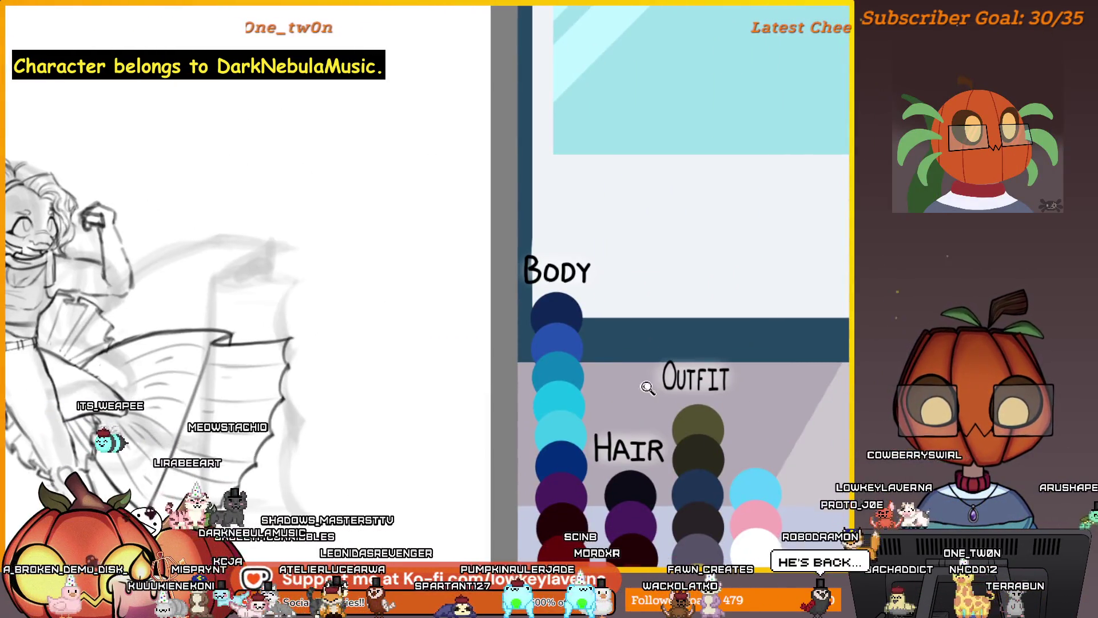
scroll(648, 388, "down", 2)
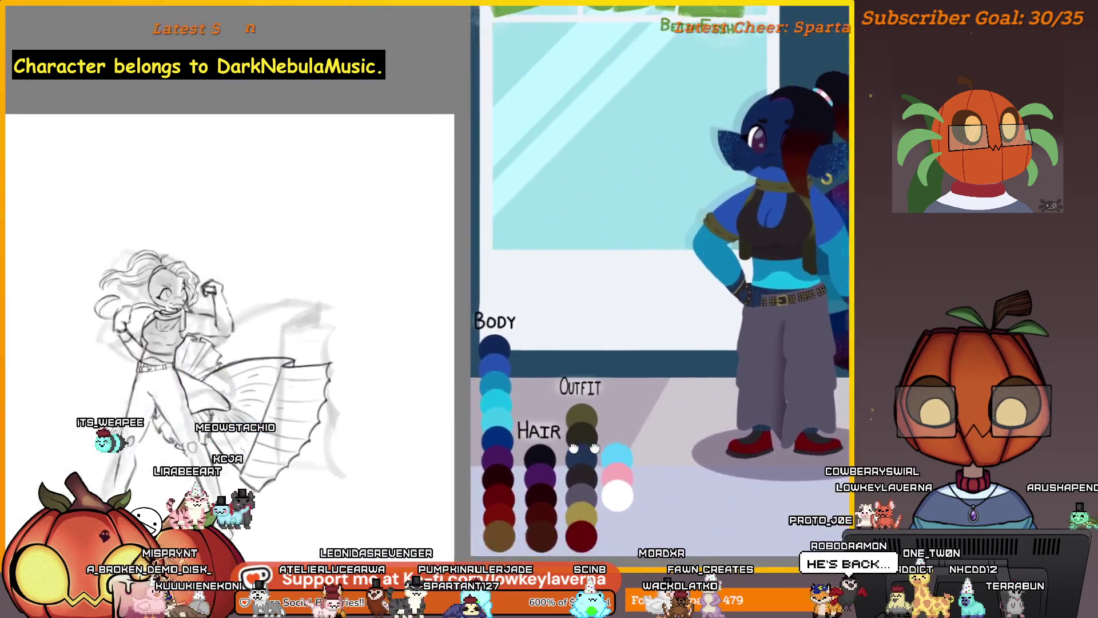
mouse_move(480, 432)
left_mouse_down()
mouse_move(668, 432)
mouse_move(268, 432)
left_mouse_up()
mouse_move(50, 327)
left_mouse_down()
mouse_move(516, 350)
mouse_move(598, 339)
left_mouse_up()
scroll(598, 339, "up", 2)
scroll(598, 339, "up", 2)
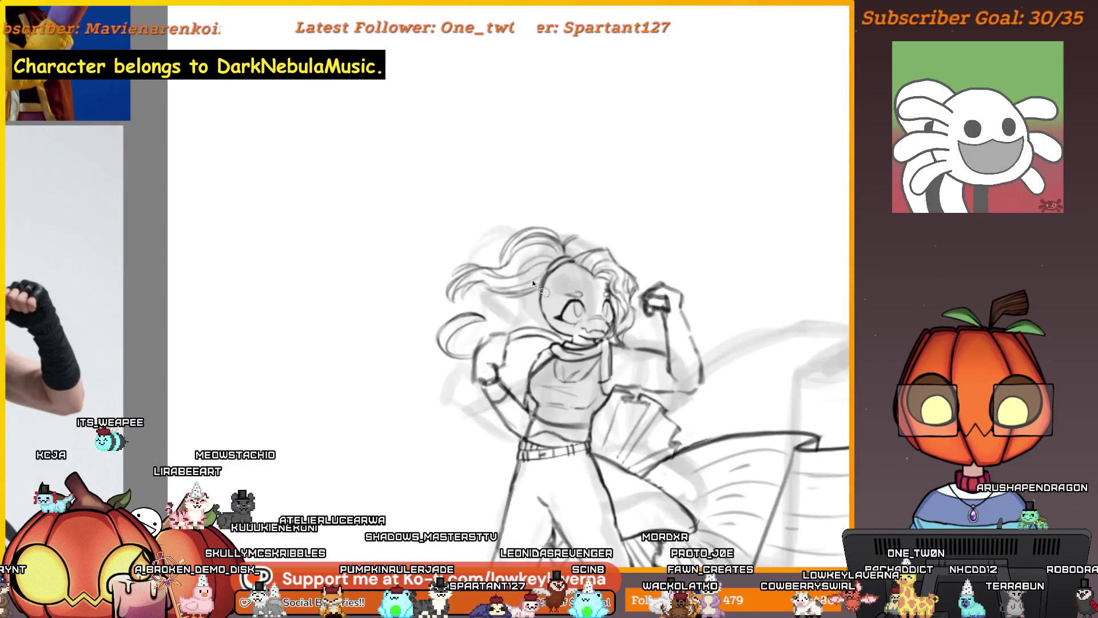
mouse_move(775, 242)
left_mouse_down()
mouse_move(323, 289)
mouse_move(691, 241)
left_mouse_up()
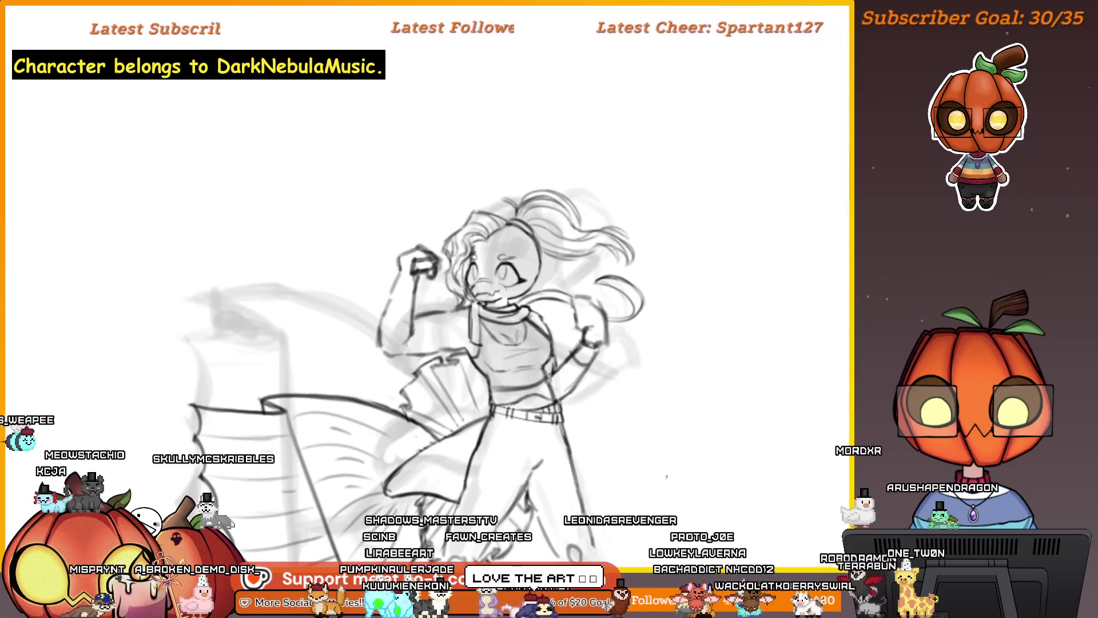
scroll(606, 330, "down", 5)
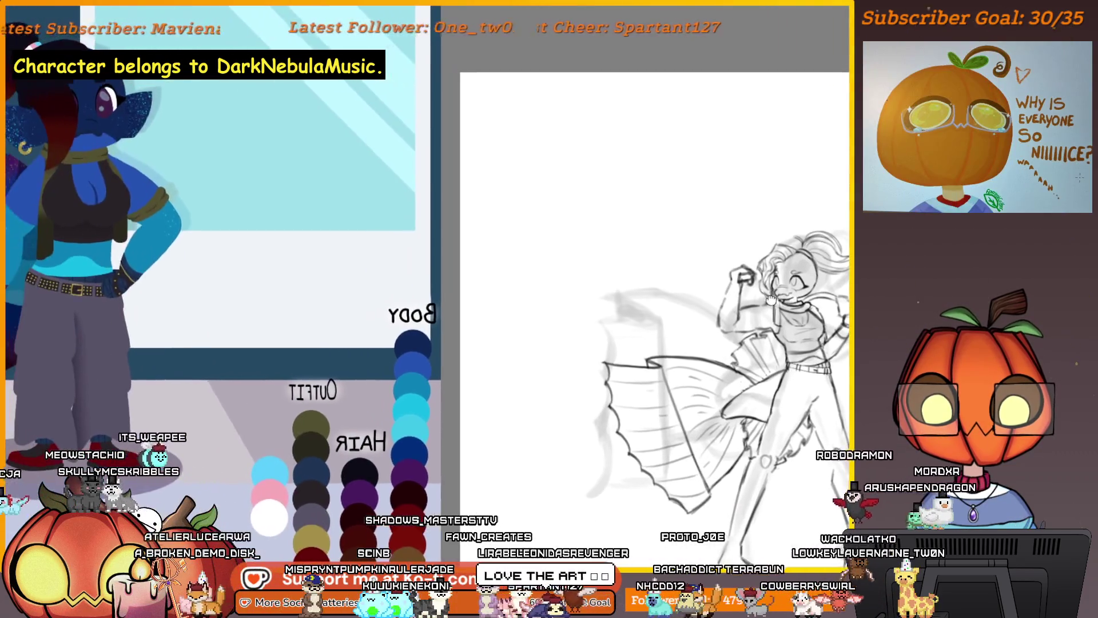
scroll(662, 323, "up", 5)
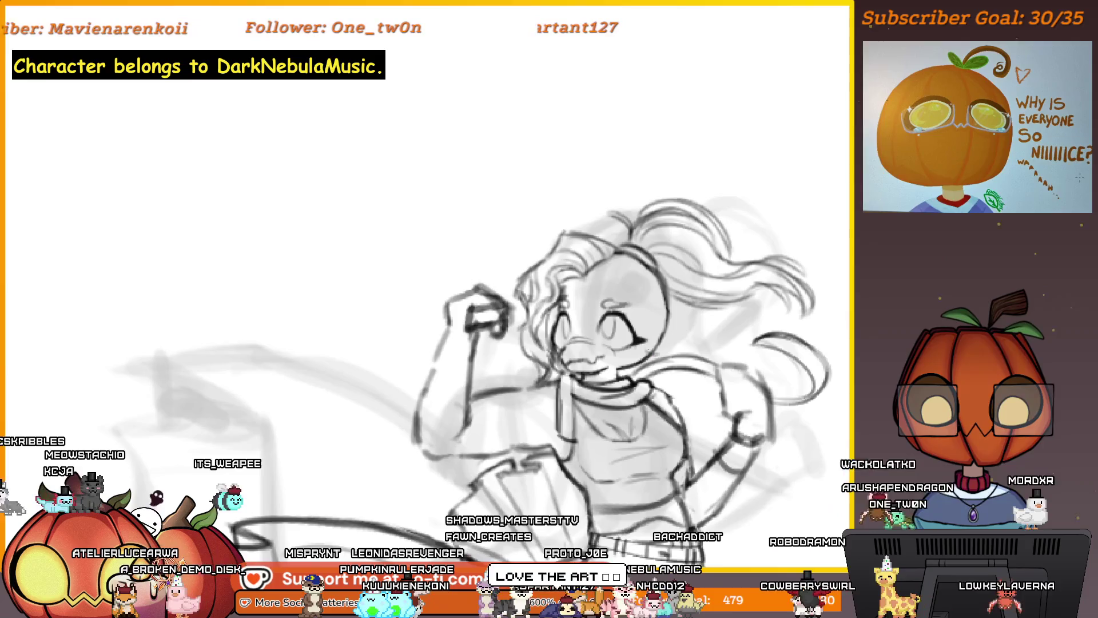
- Reposition the view on the head and torso and briefly mirror it to check proportions
left_click_drag(671, 324, 705, 324)
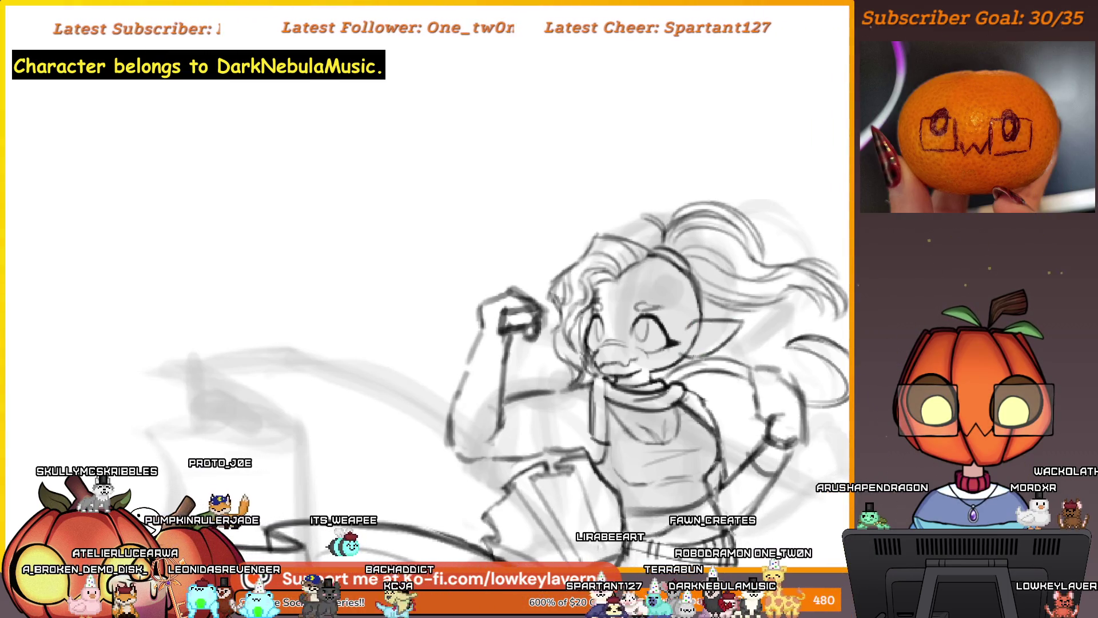
scroll(689, 278, "down", 5)
scroll(689, 278, "up", 2)
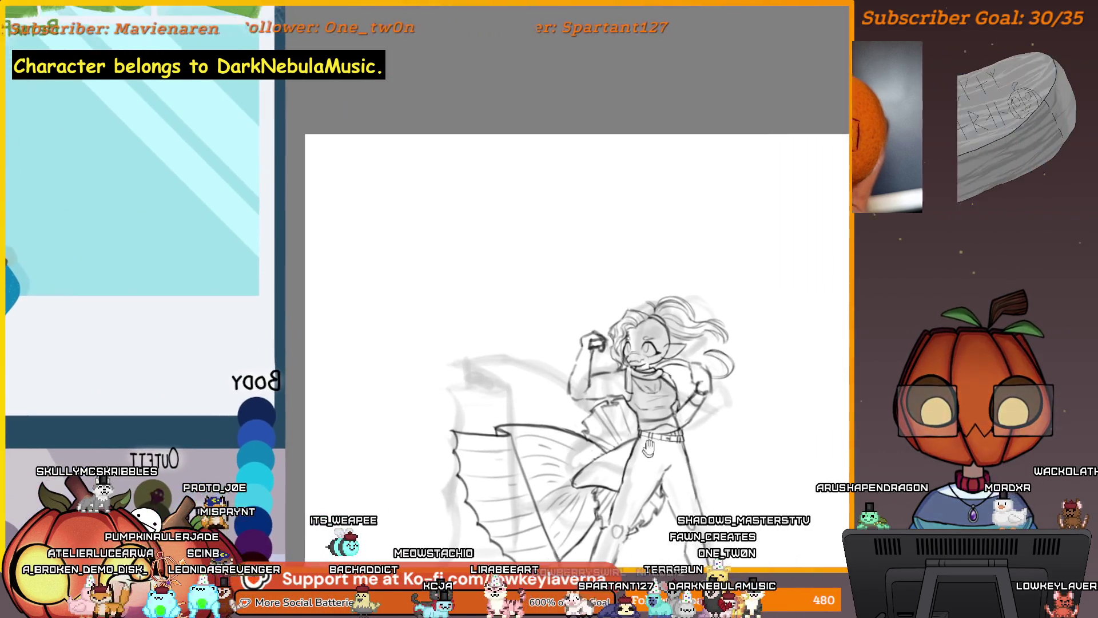
scroll(690, 278, "up", 2)
scroll(689, 277, "up", 2)
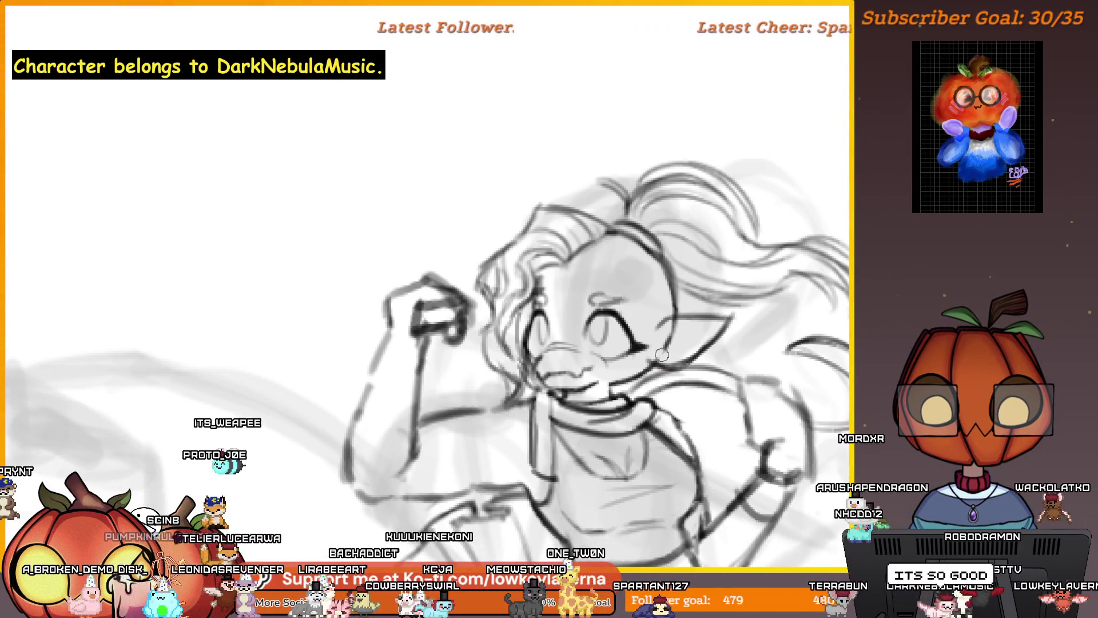
key("m")
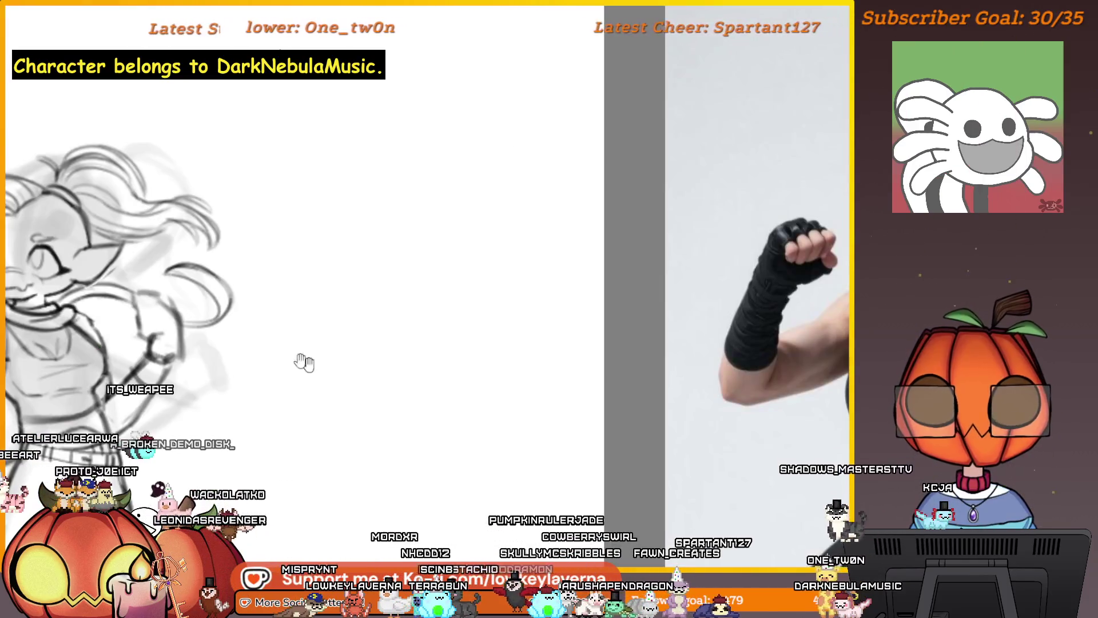
key("m")
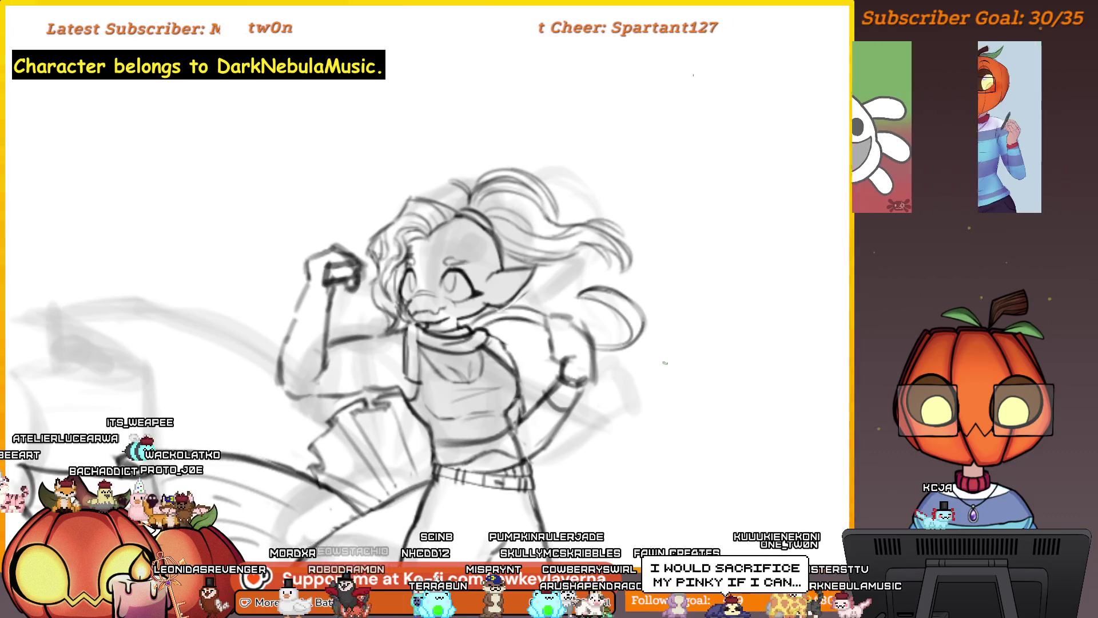
- Zoom in on the face, mouth and fist, and undo a stray dark stroke
left_click_drag(532, 315, 674, 299)
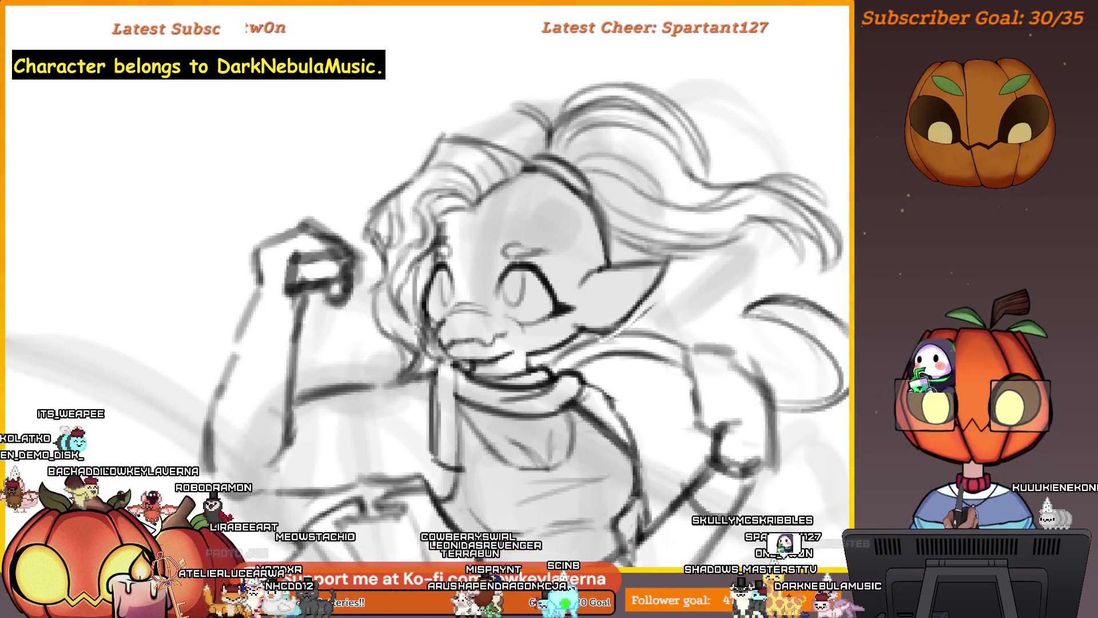
left_click_drag(353, 83, 329, 90)
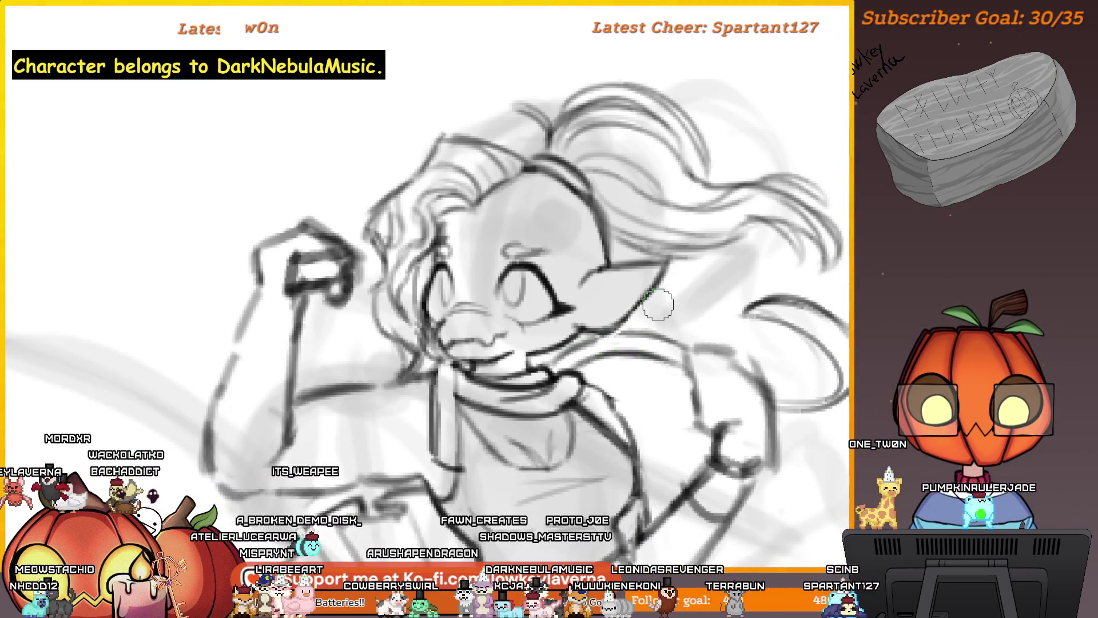
left_click(582, 399)
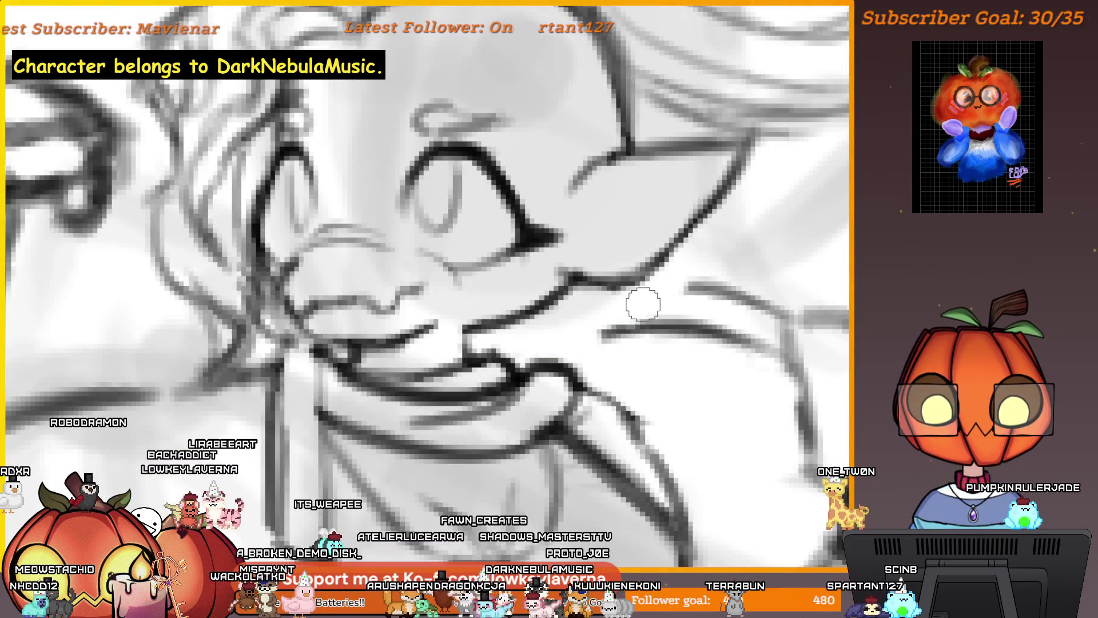
scroll(691, 289, "down", 5)
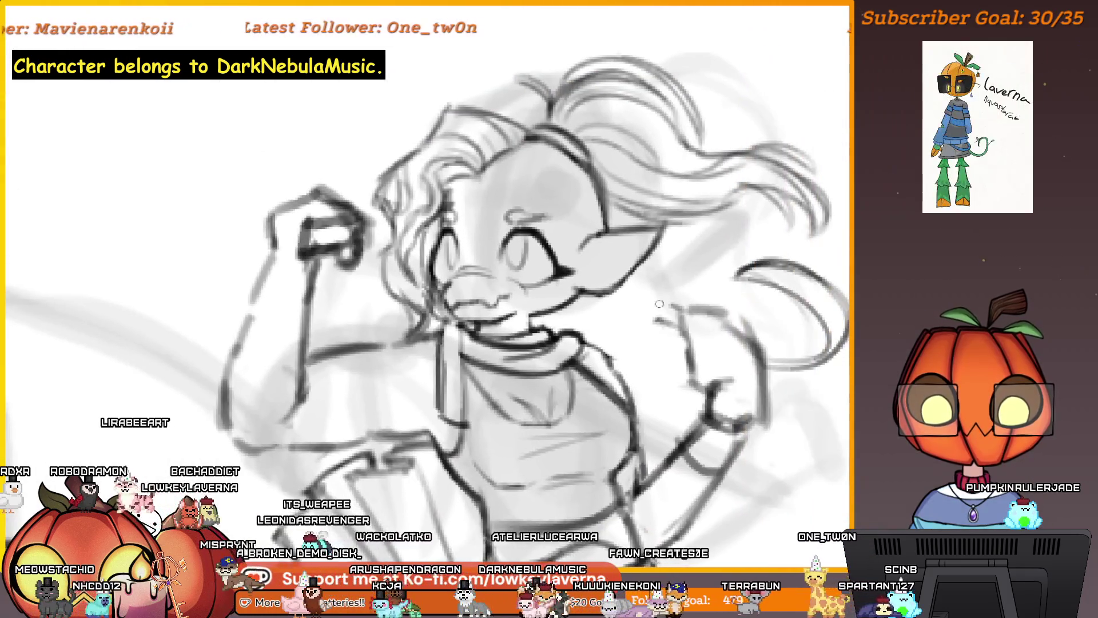
scroll(651, 309, "down", 2)
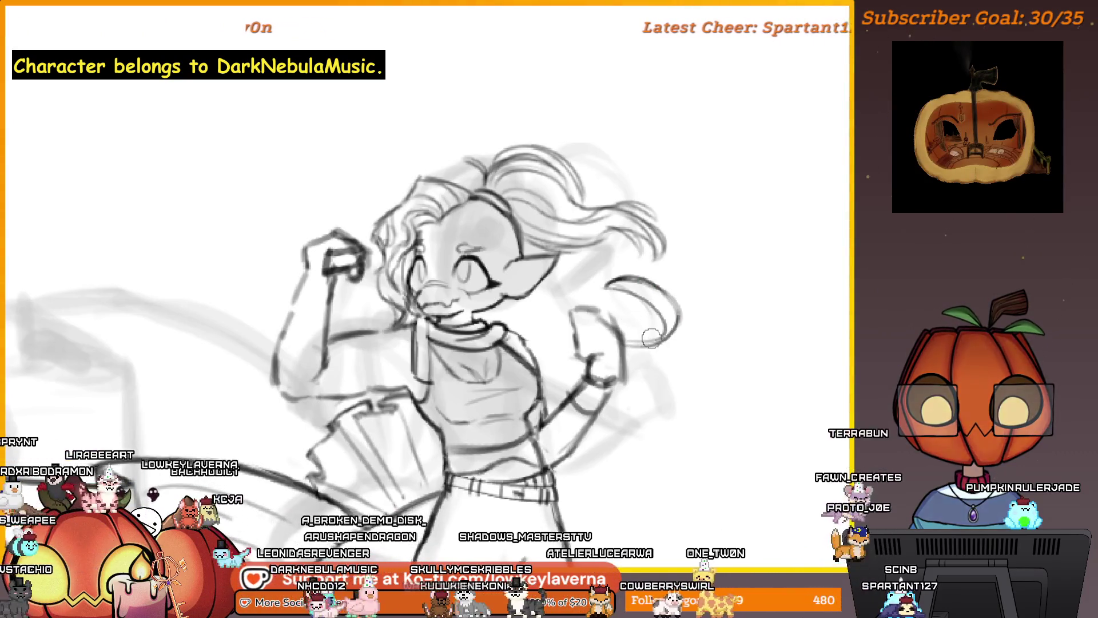
scroll(658, 341, "up", 5)
left_click_drag(676, 339, 708, 348)
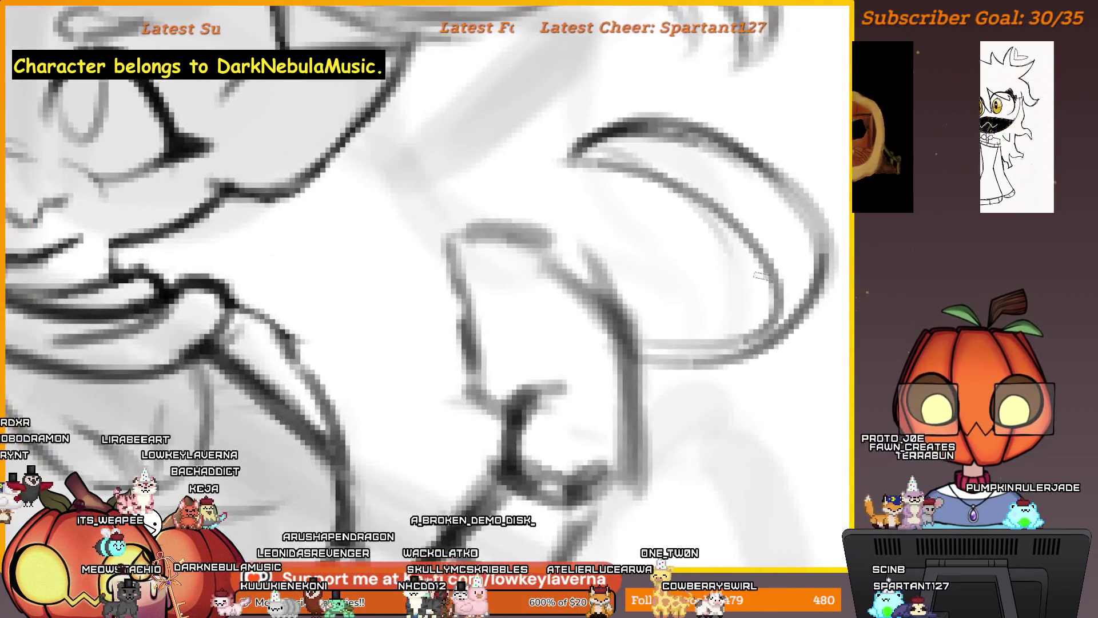
scroll(649, 331, "down", 3)
scroll(649, 320, "down", 2)
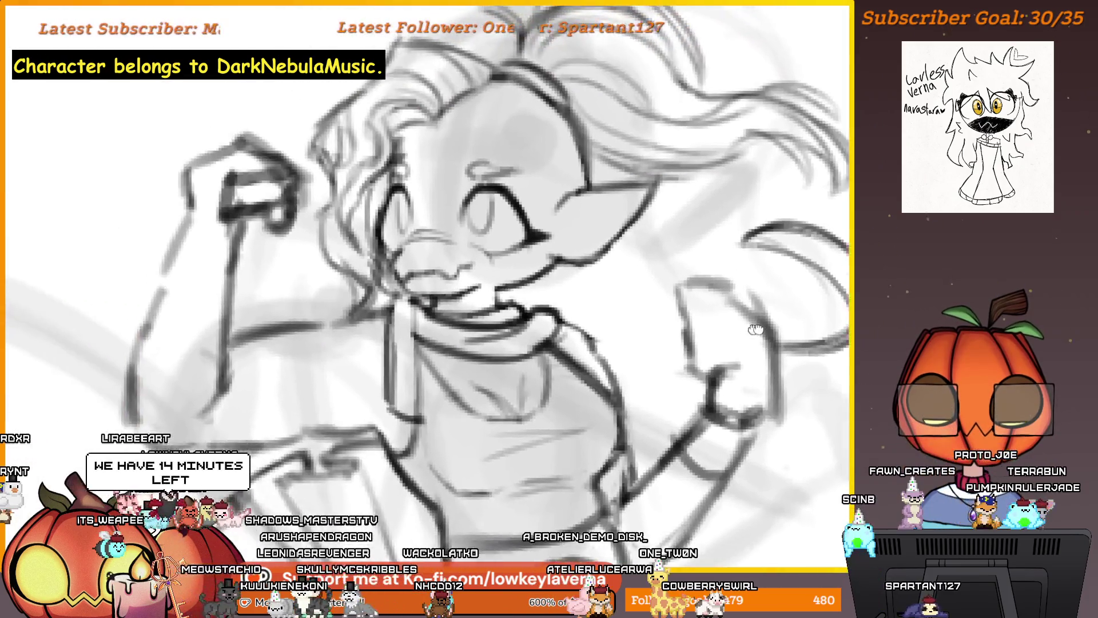
scroll(667, 309, "up", 4)
scroll(680, 330, "up", 3)
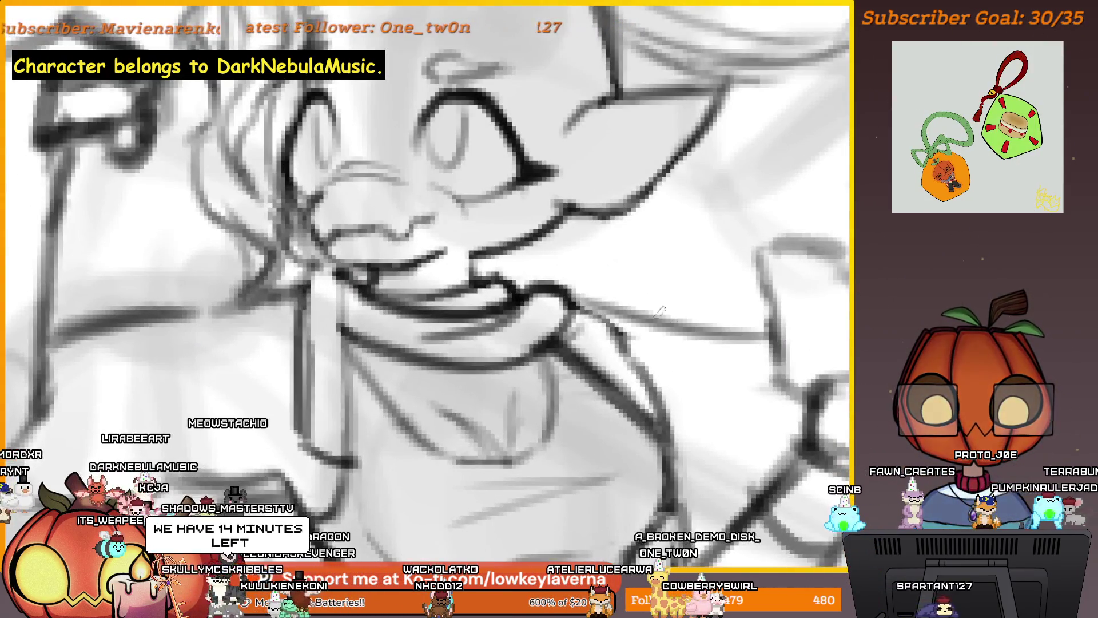
mouse_move(681, 330)
left_mouse_down()
mouse_move(560, 295)
mouse_move(423, 301)
mouse_move(791, 376)
left_mouse_up()
scroll(720, 237, "down", 4)
scroll(515, 298, "up", 3)
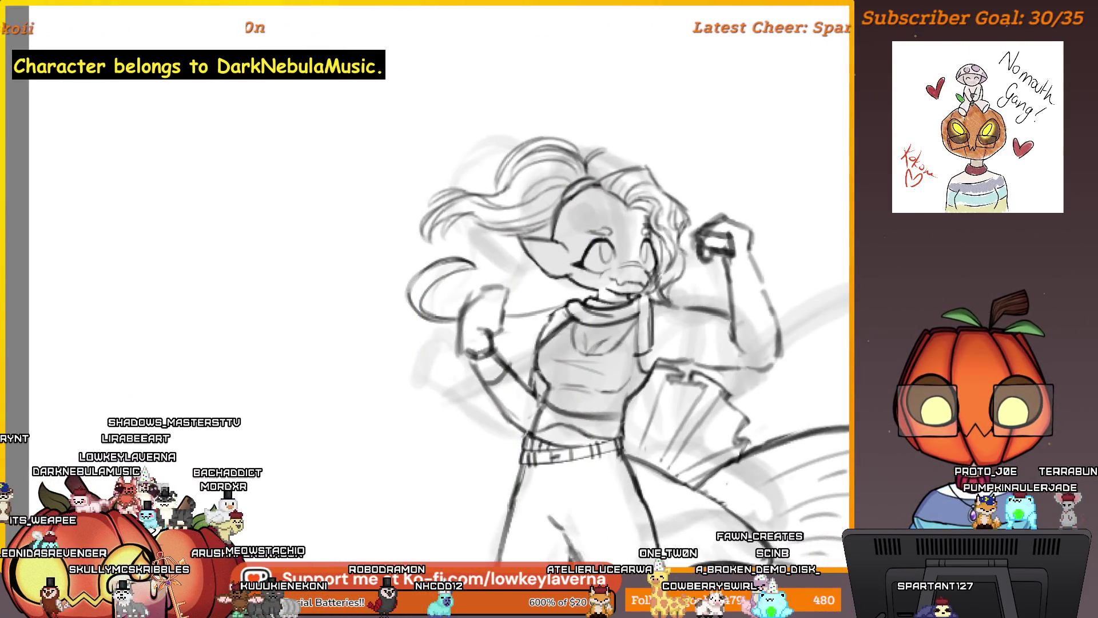
scroll(475, 312, "up", 5)
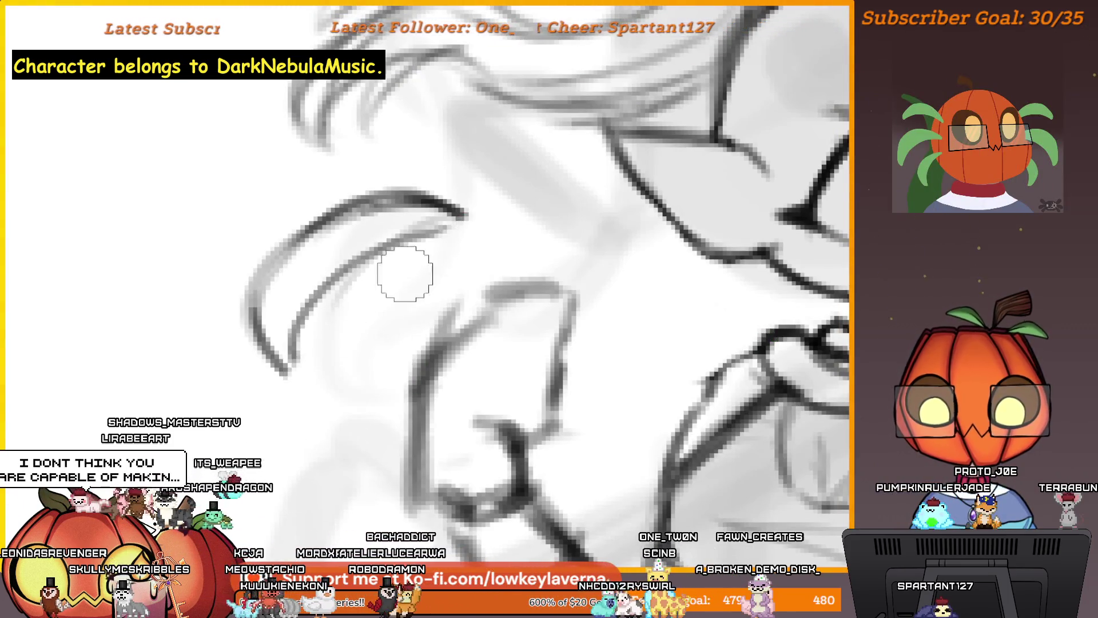
key("ctrl+z")
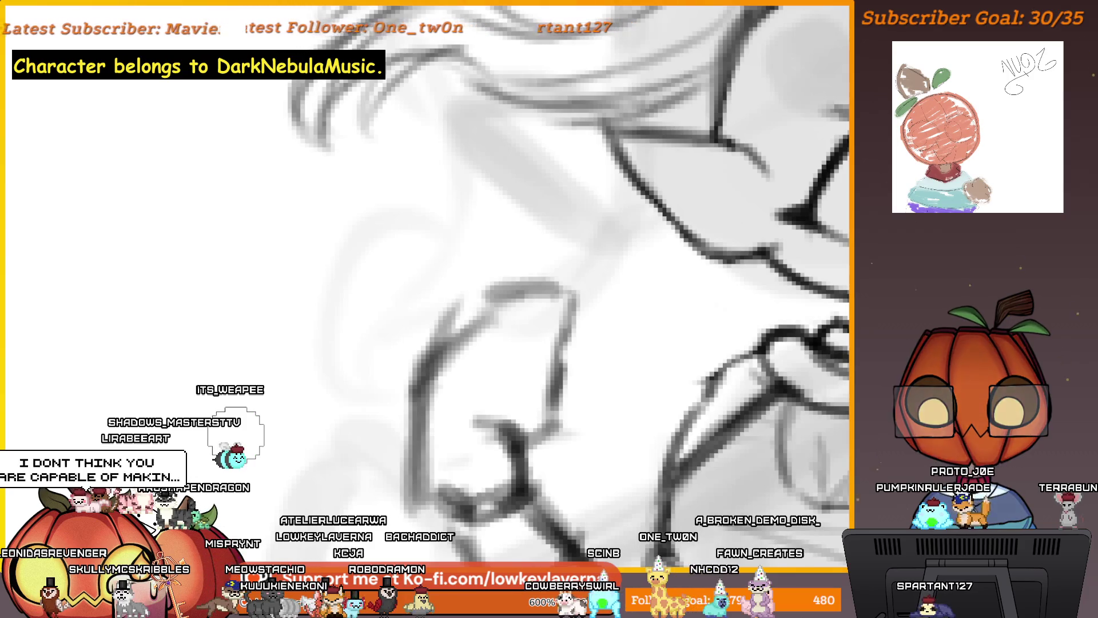
- Zoom in on the collar area and add a curved pencil stroke
left_click_drag(755, 322, 789, 324)
scroll(651, 217, "down", 2)
scroll(658, 258, "down", 3)
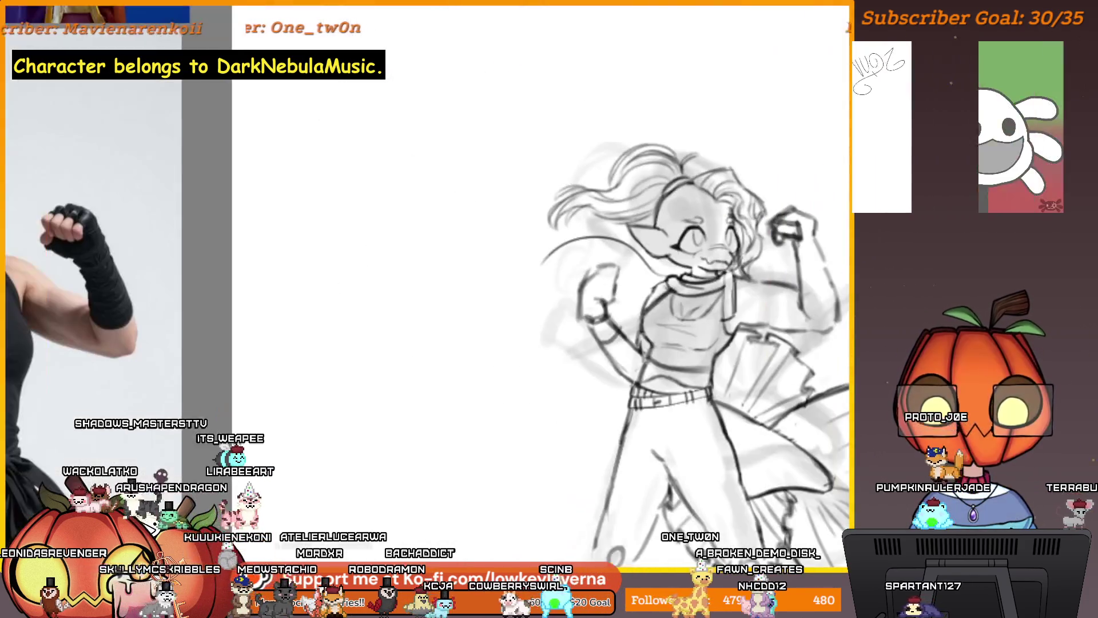
mouse_move(652, 323)
left_mouse_down()
mouse_move(721, 298)
mouse_move(731, 348)
left_mouse_up()
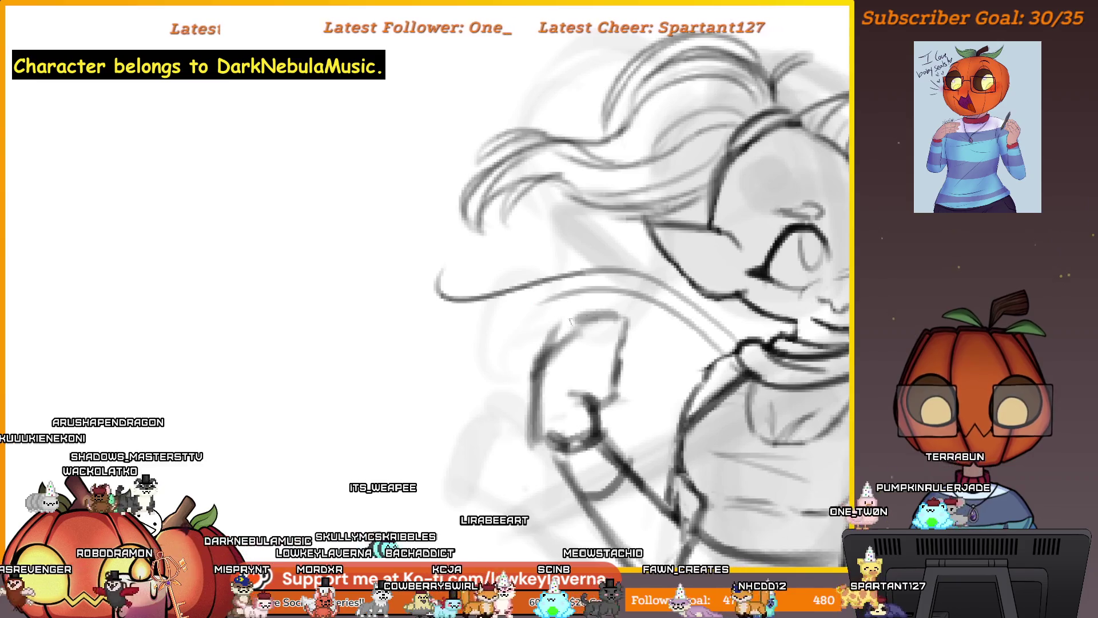
left_click_drag(416, 280, 455, 331)
- View the whole figure beside the boxer reference, then zoom back in on the face and hair
key("ctrl+0")
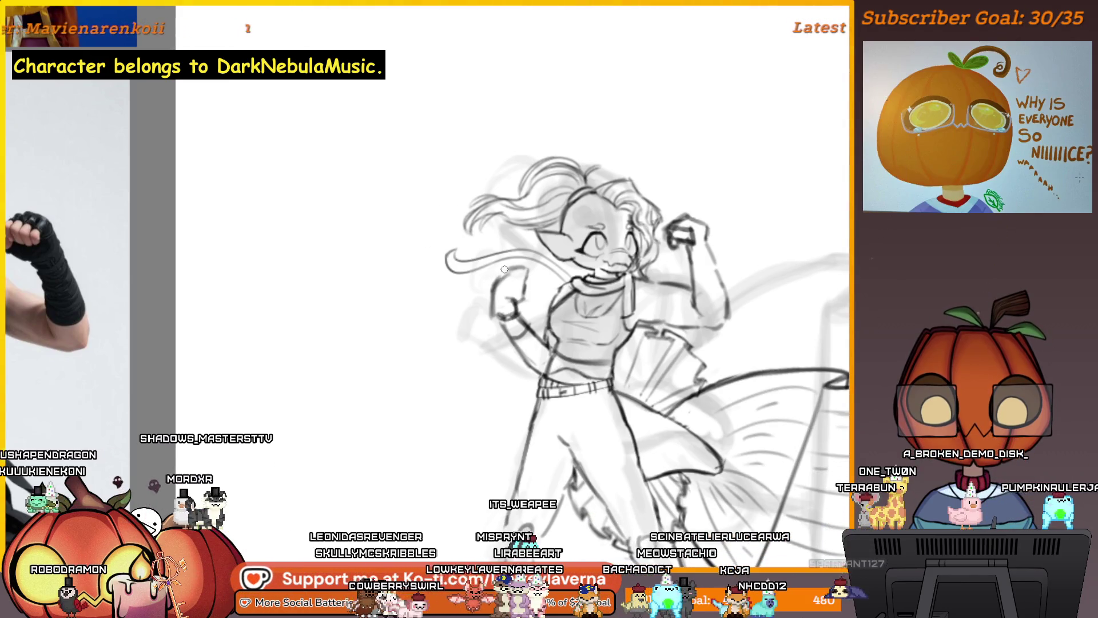
key("ctrl+0")
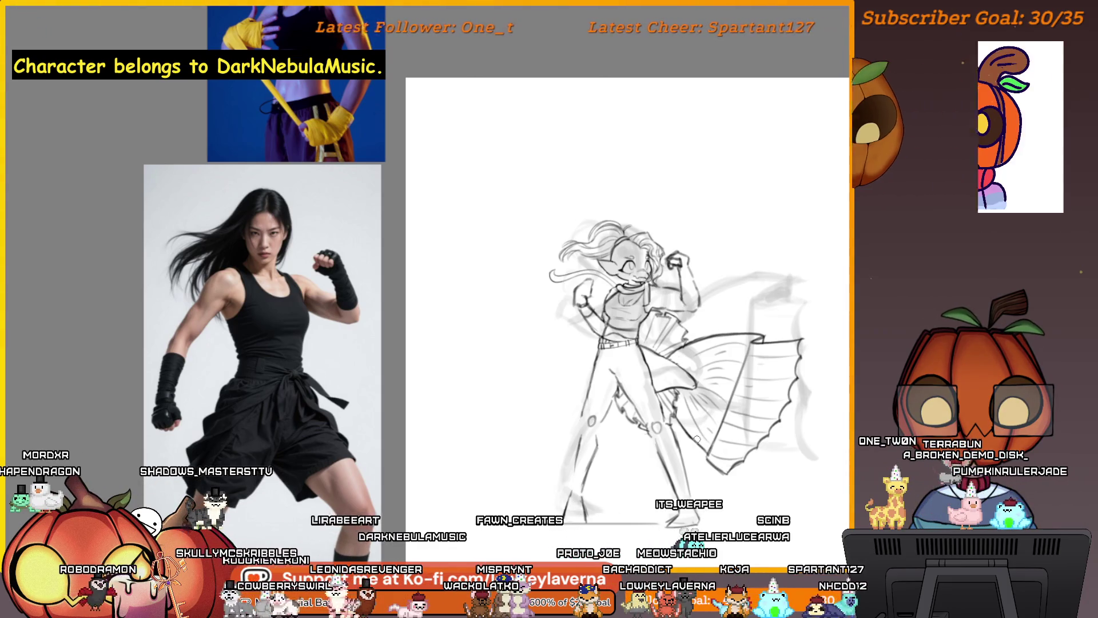
scroll(591, 229, "up", 5)
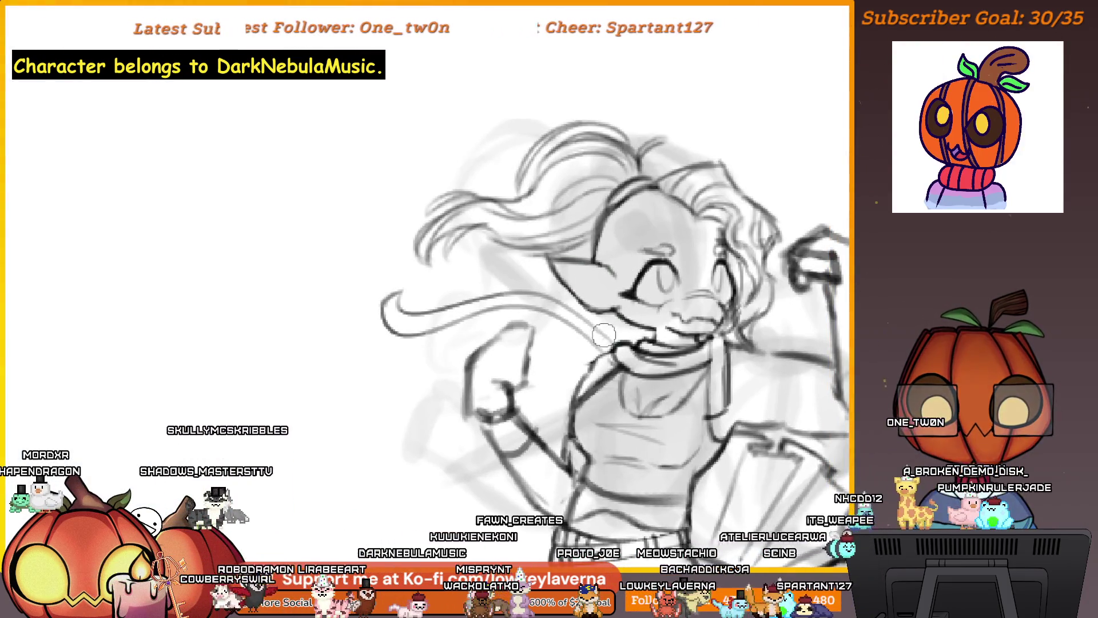
left_click_drag(601, 336, 626, 349)
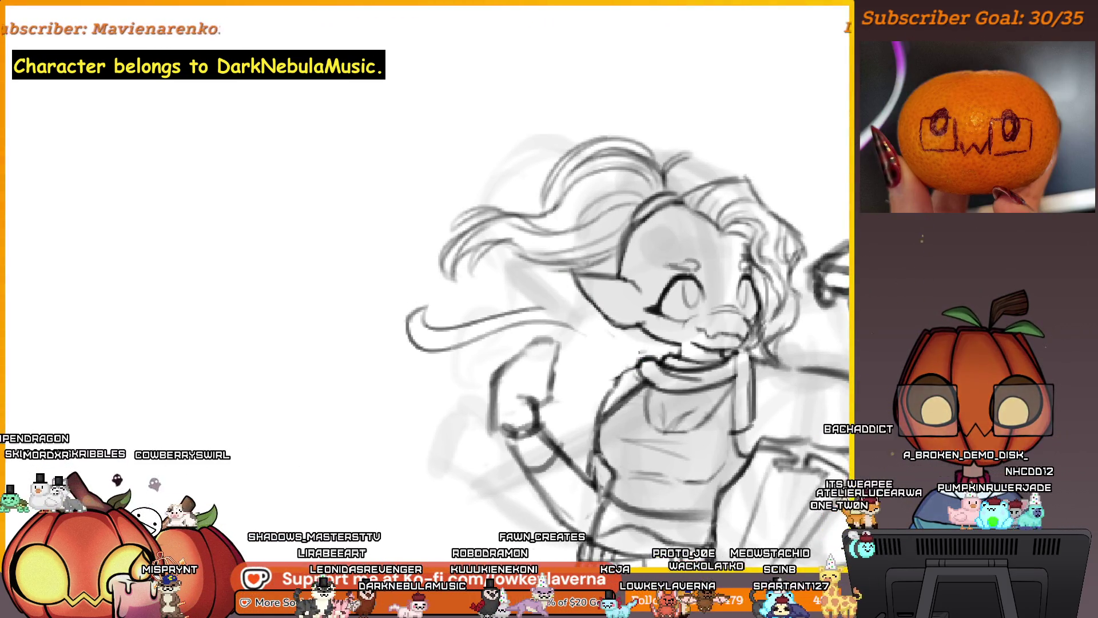
left_click_drag(634, 342, 674, 302)
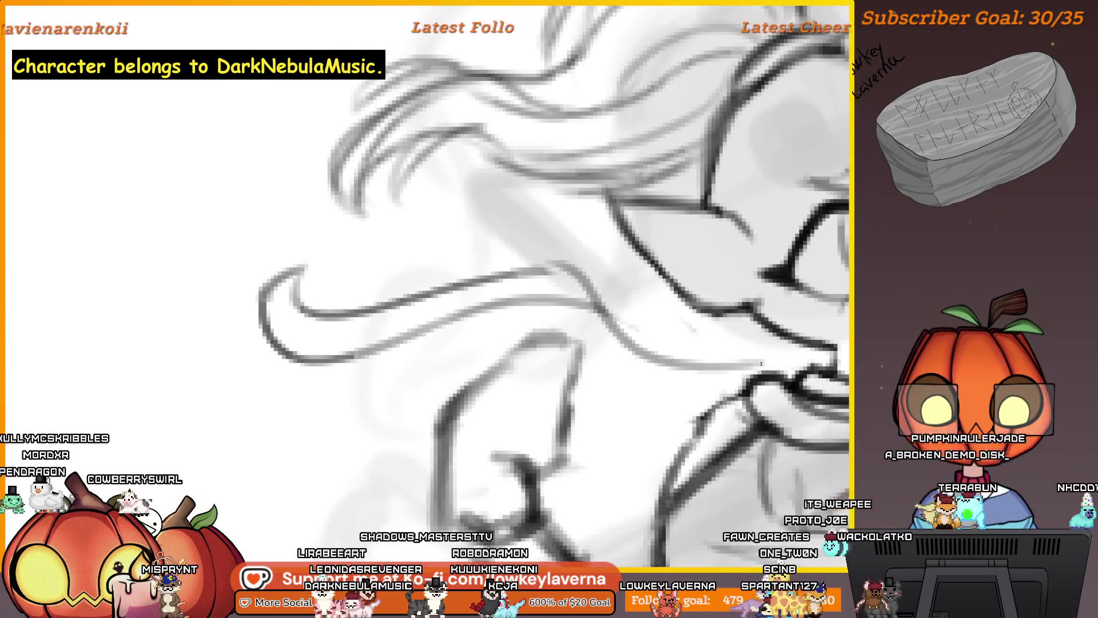
scroll(674, 302, "down", 3)
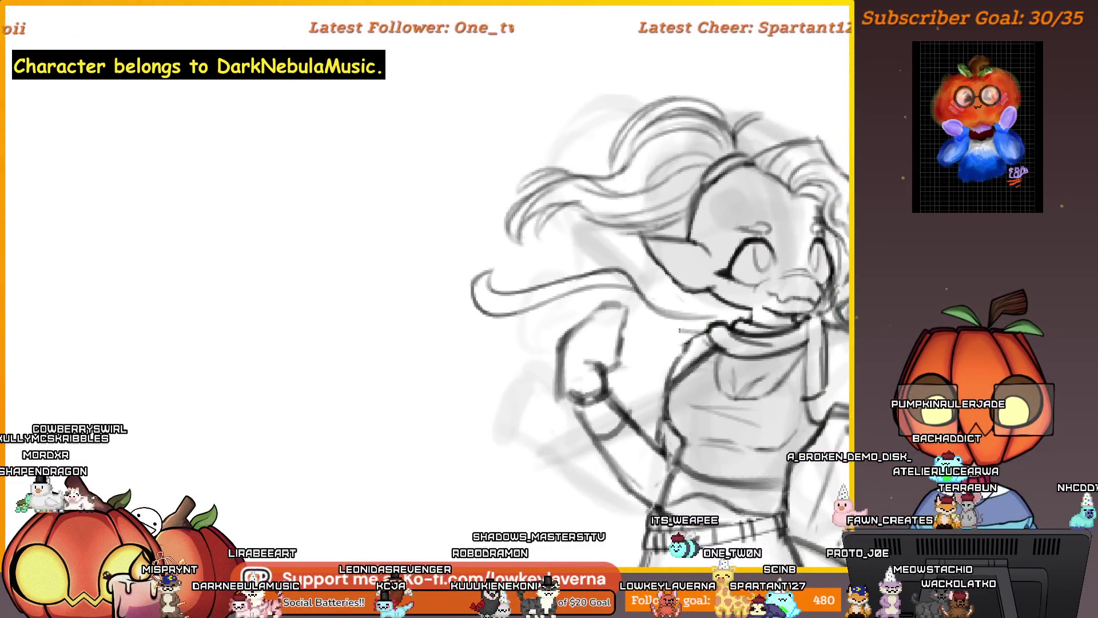
left_click_drag(717, 320, 711, 336)
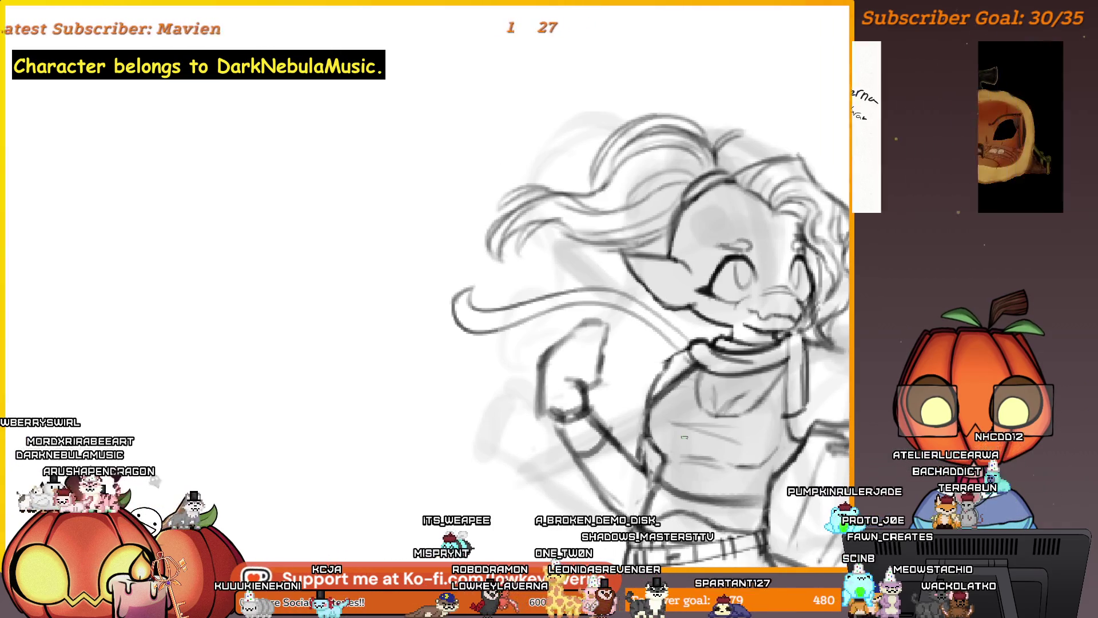
scroll(688, 389, "up", 3)
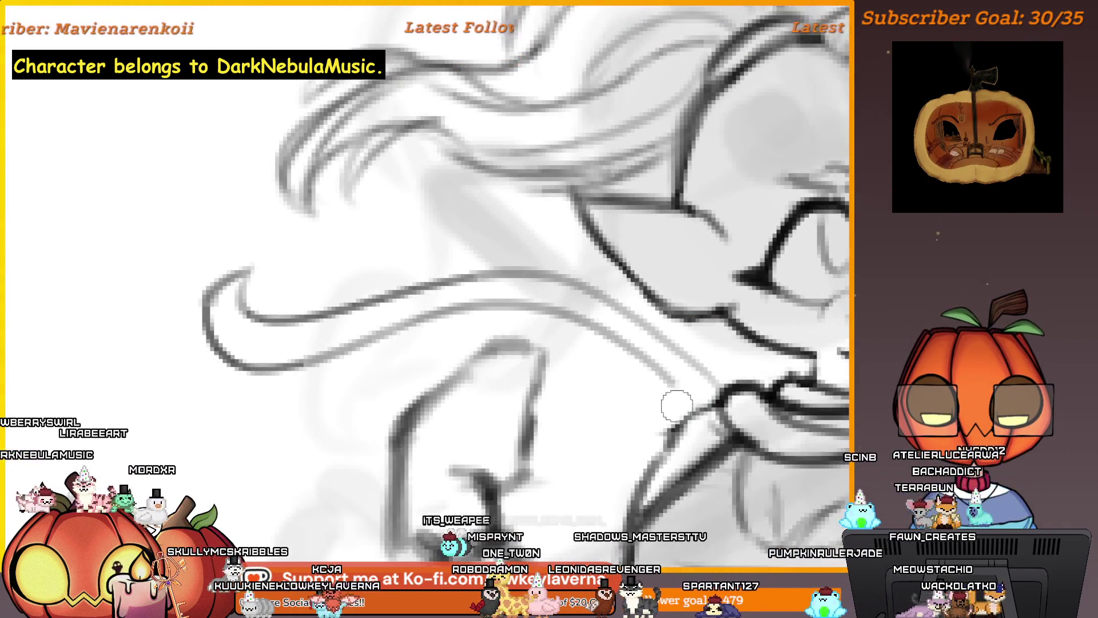
scroll(642, 351, "down", 5)
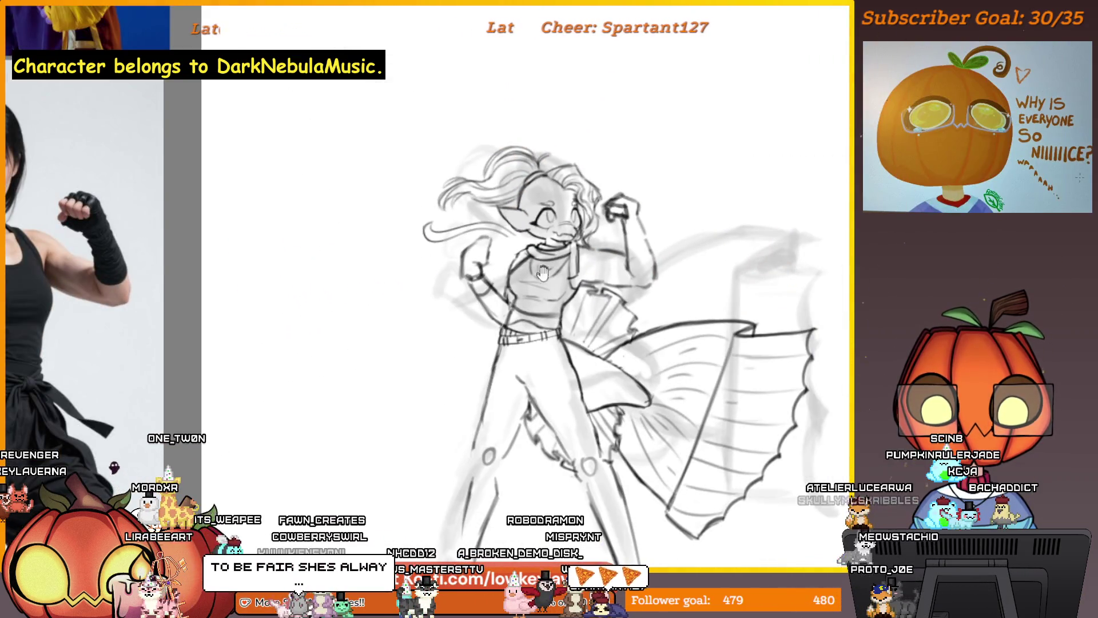
- Zoom in on the face and erase the stray line end near the scarf
mouse_move(543, 273)
left_mouse_down()
mouse_move(139, 393)
mouse_move(458, 318)
left_mouse_up()
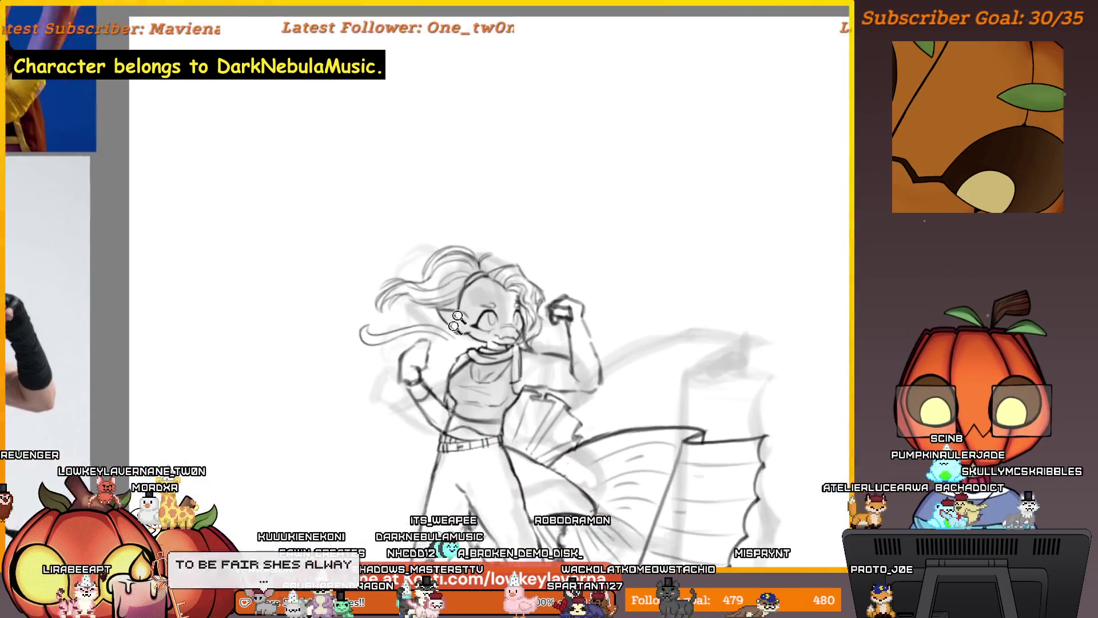
left_click(457, 318)
scroll(548, 347, "up", 2)
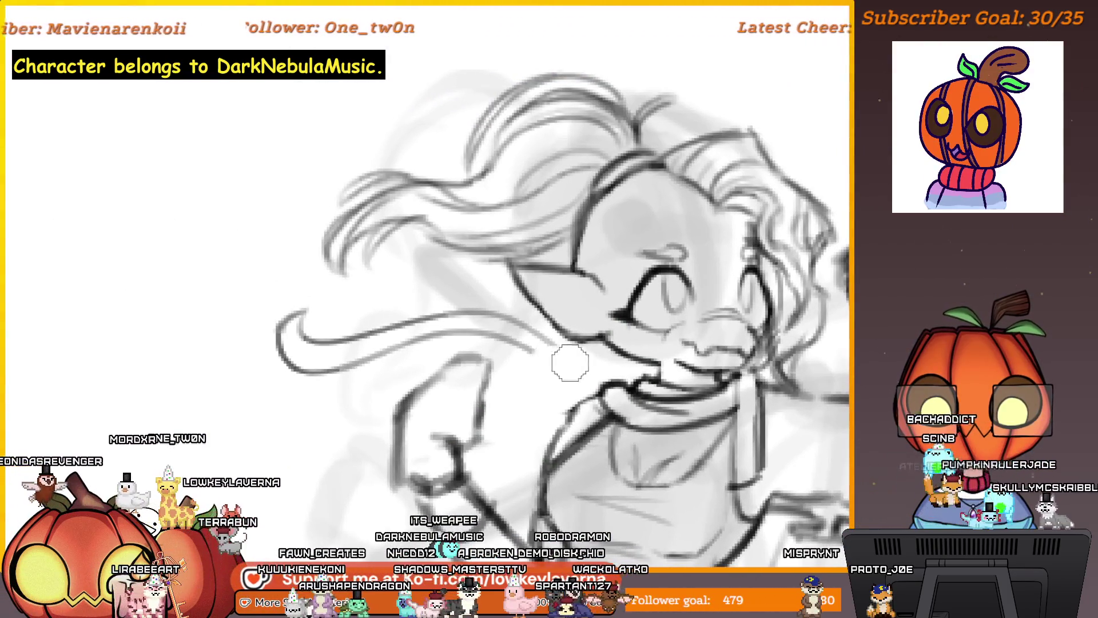
mouse_move(505, 326)
left_mouse_down()
mouse_move(469, 316)
mouse_move(300, 331)
mouse_move(334, 290)
left_mouse_up()
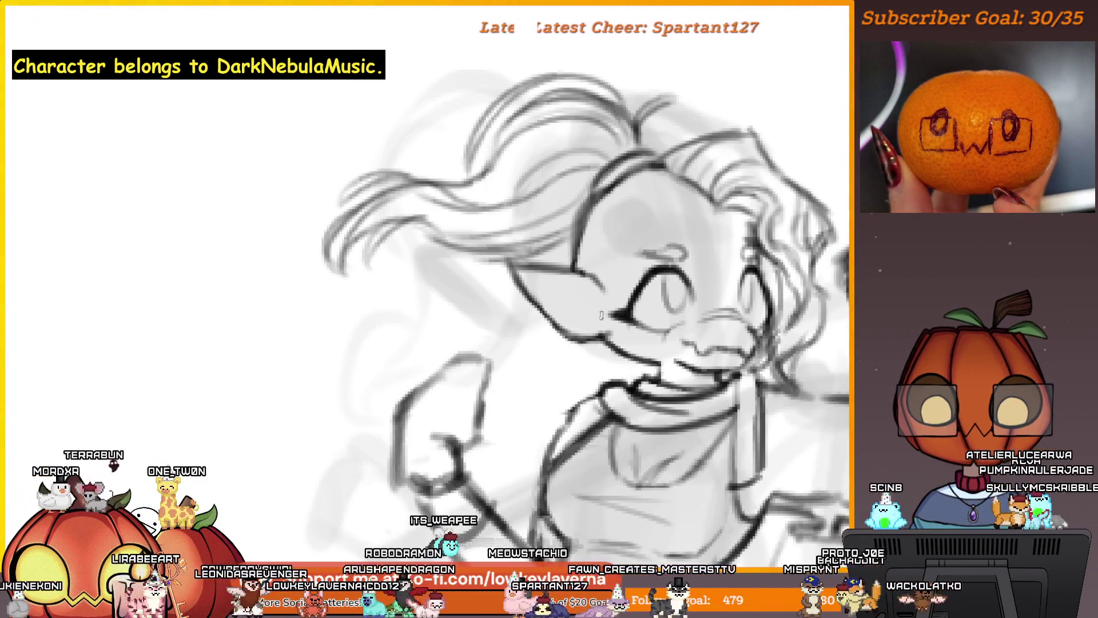
scroll(601, 315, "up", 1)
scroll(560, 400, "down", 2)
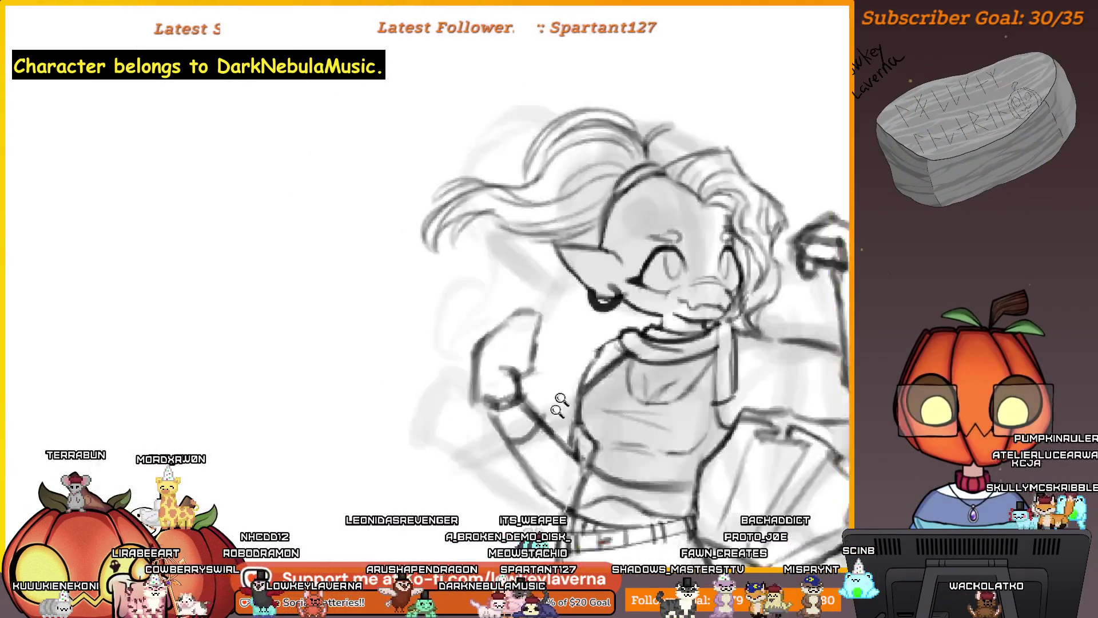
scroll(561, 401, "down", 2)
scroll(686, 372, "right", 5)
- Bring the sketch beside the reference, mirror the view, and zoom in and out on the figure
scroll(314, 310, "up", 2)
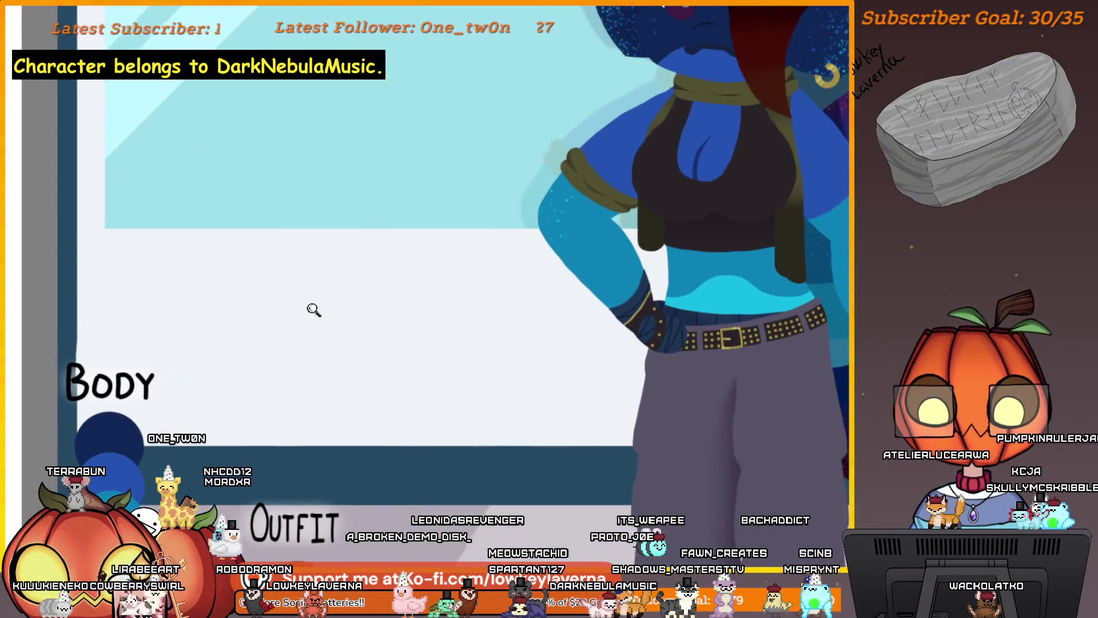
scroll(314, 310, "down", 1)
left_click_drag(192, 443, 479, 418)
key("m")
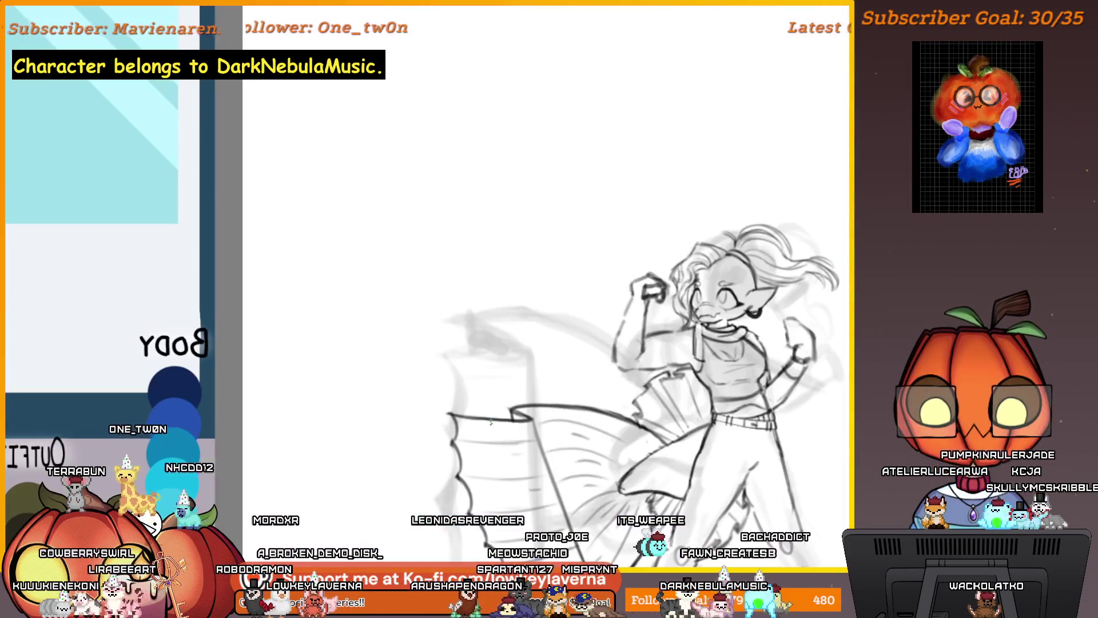
scroll(426, 354, "down", 3)
scroll(361, 466, "down", 1)
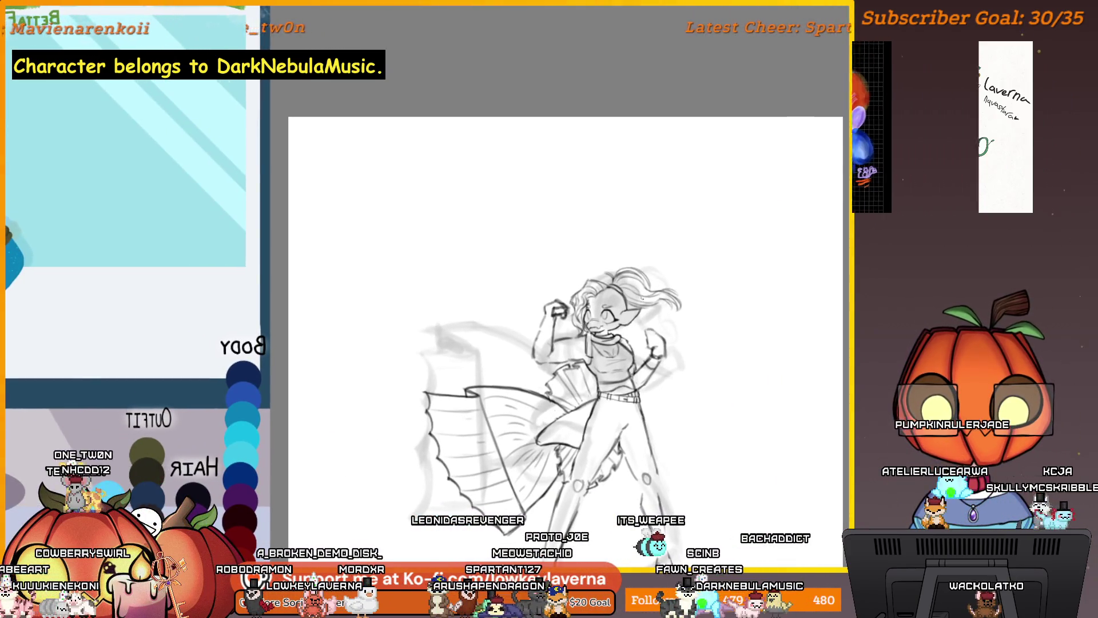
left_click(618, 333)
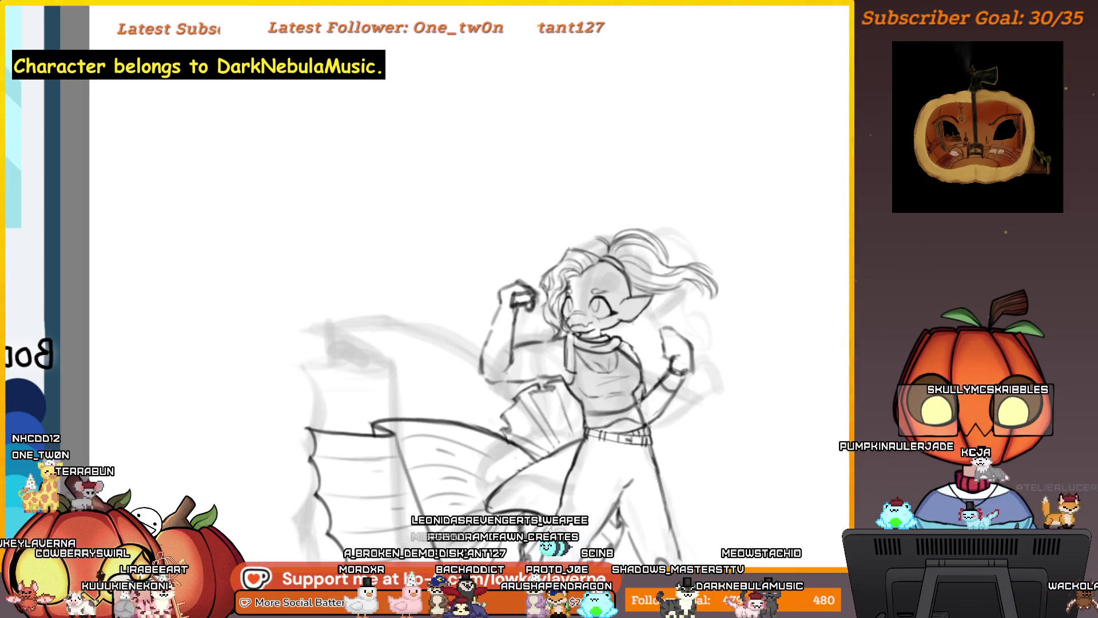
left_click(639, 240, "alt")
left_click(639, 240, "alt")
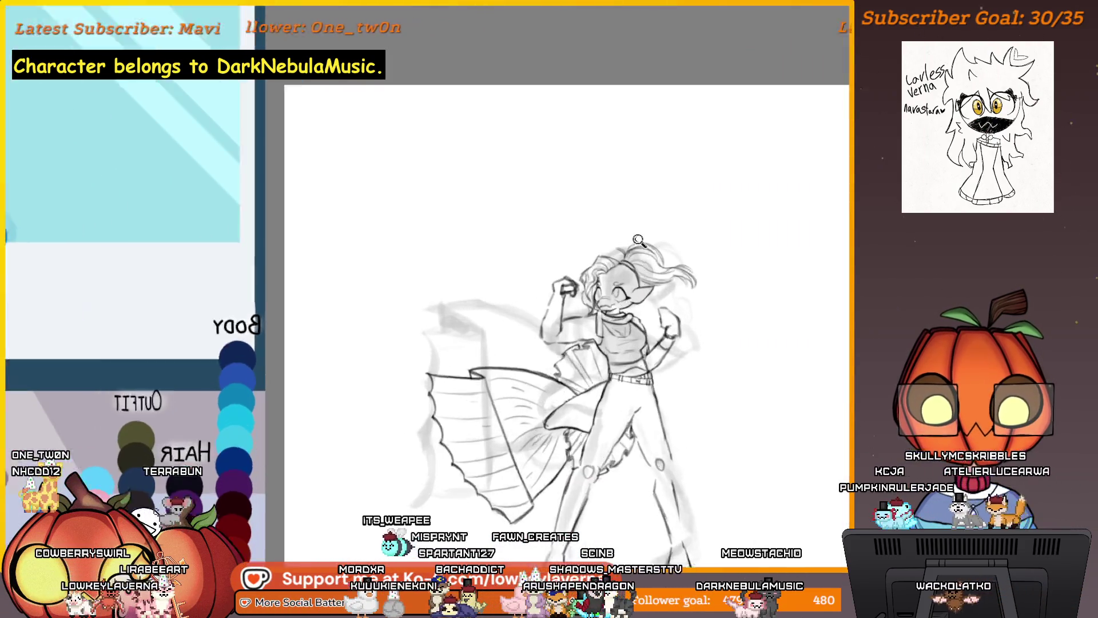
left_click(639, 241)
left_click(658, 246, "alt")
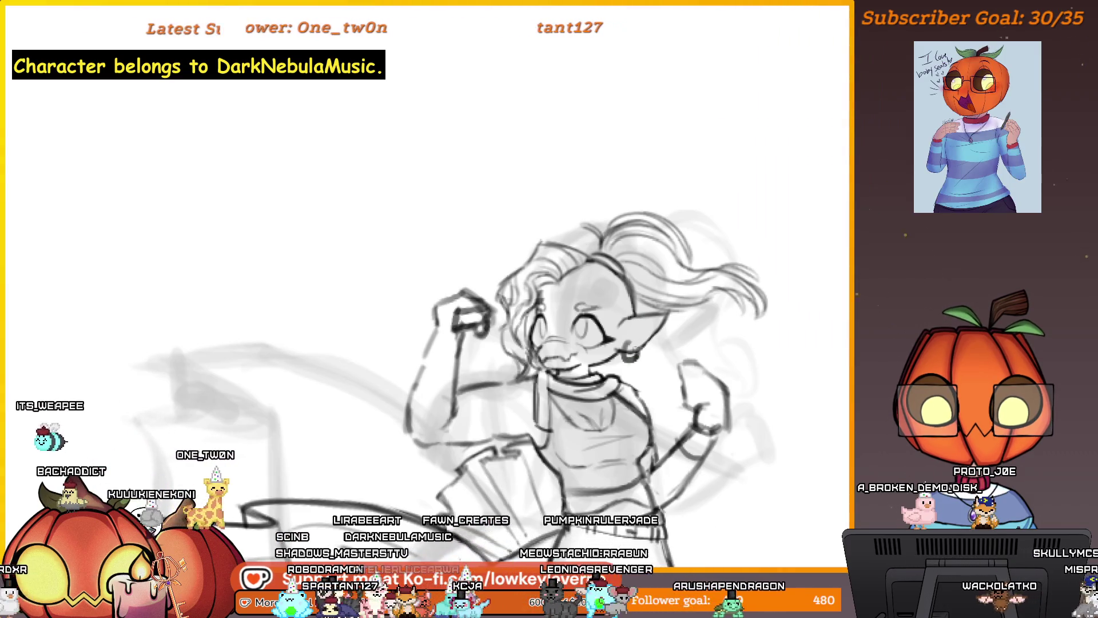
- Inspect the hoop earring and face close up, then return to the wide mirrored view with the reference
left_click(635, 358)
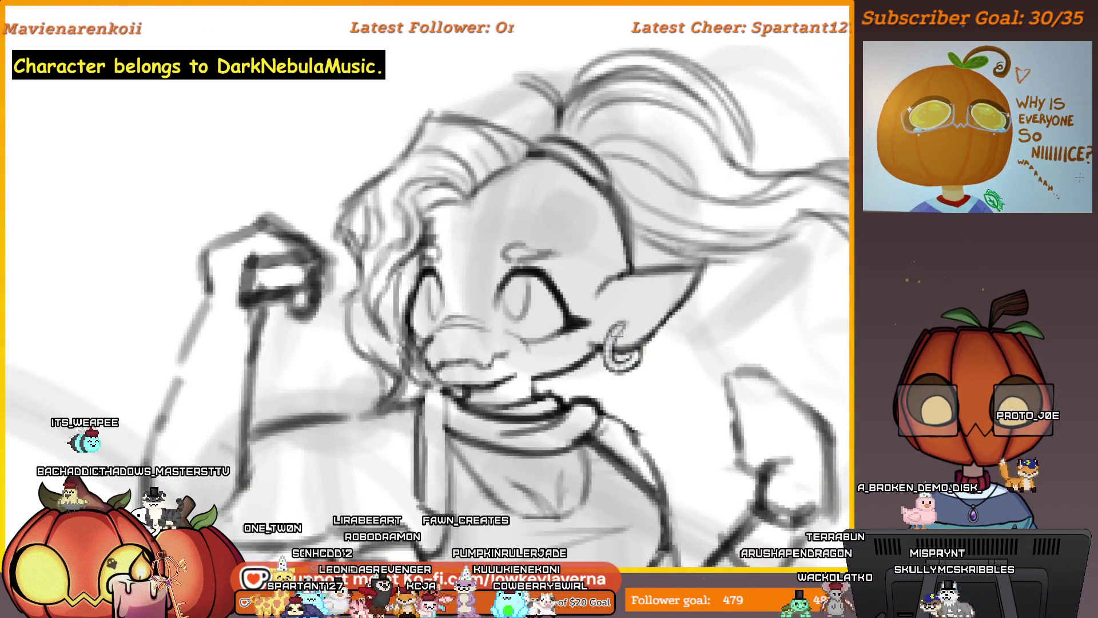
key("ctrl+0")
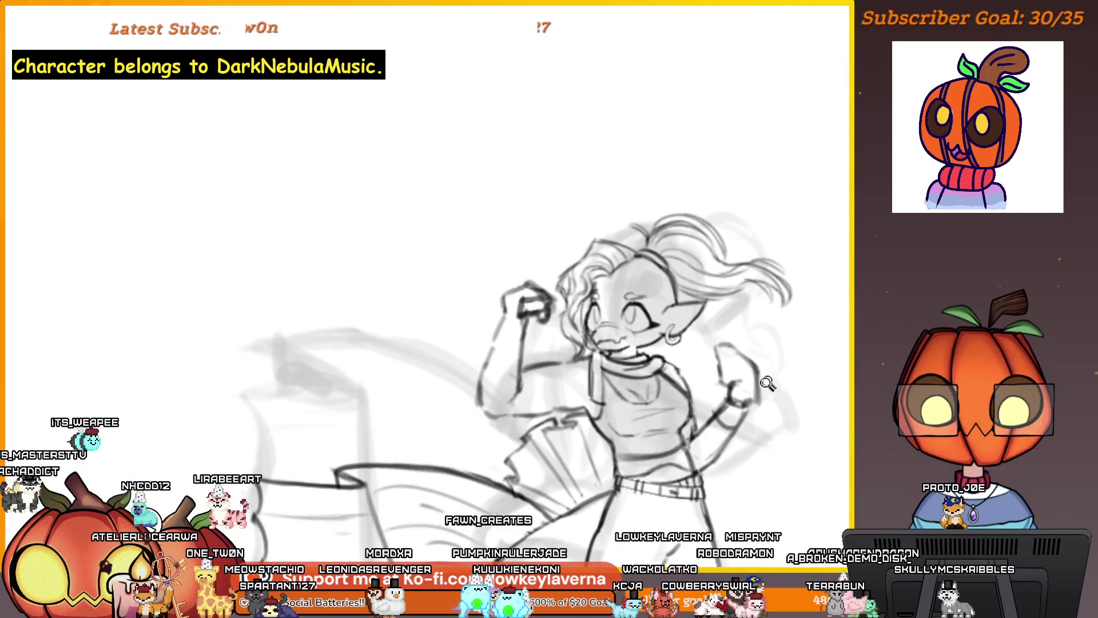
key("ctrl+minus")
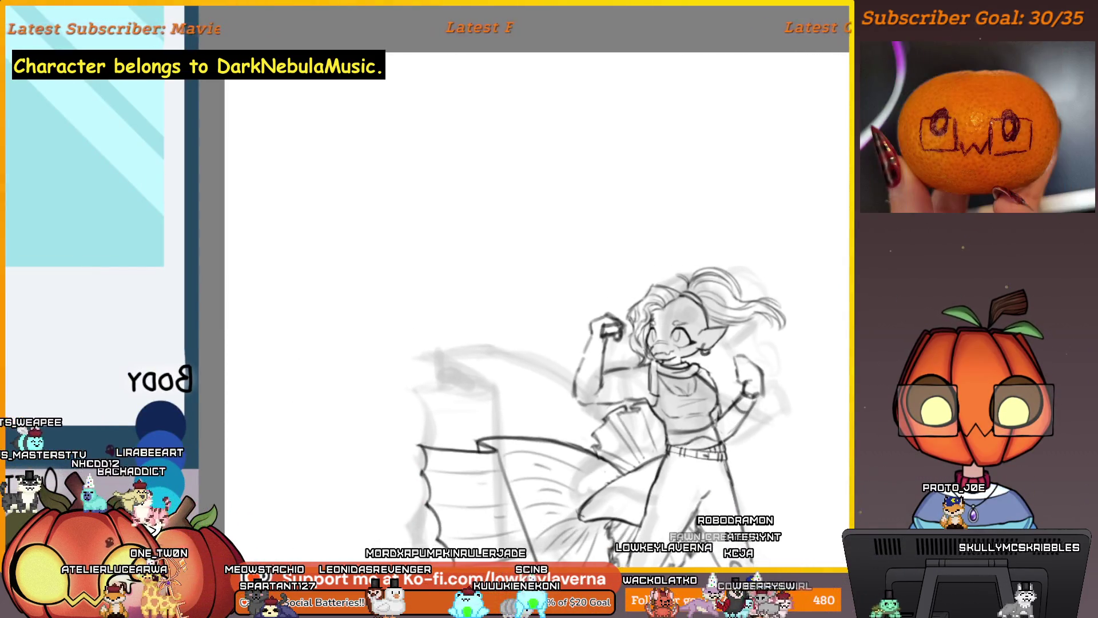
left_click(716, 350)
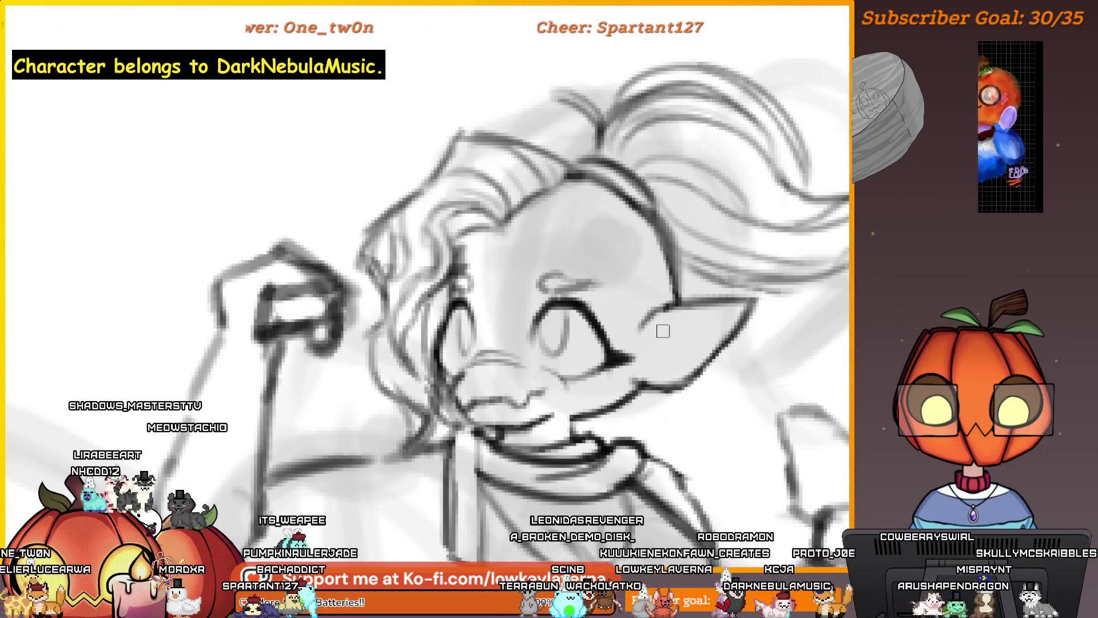
left_click_drag(662, 326, 623, 387)
key("h")
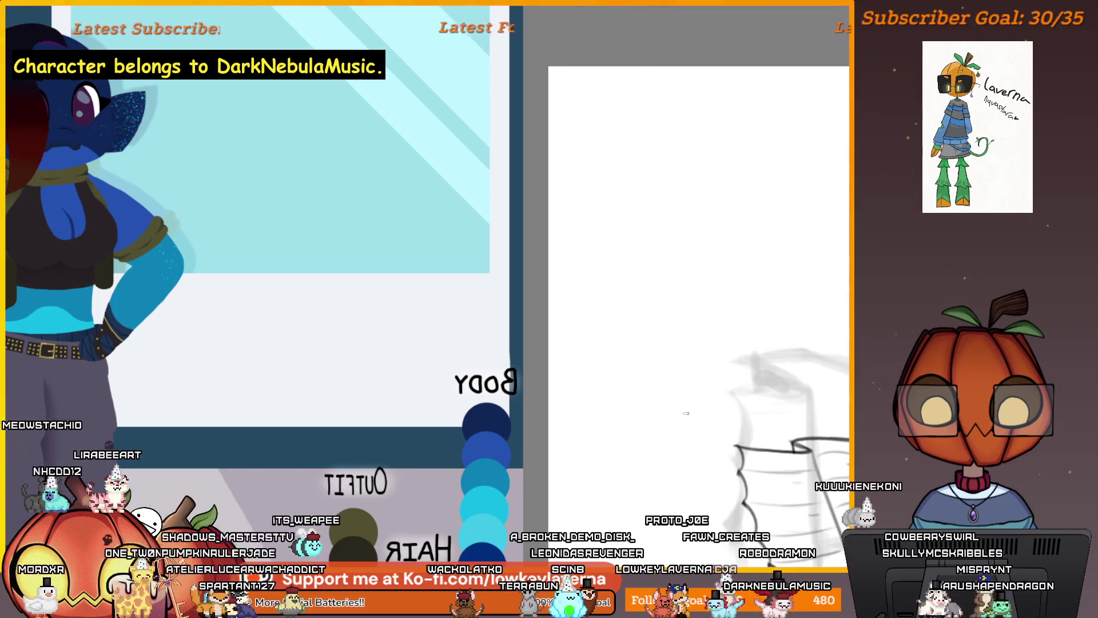
left_click_drag(632, 434, 263, 435)
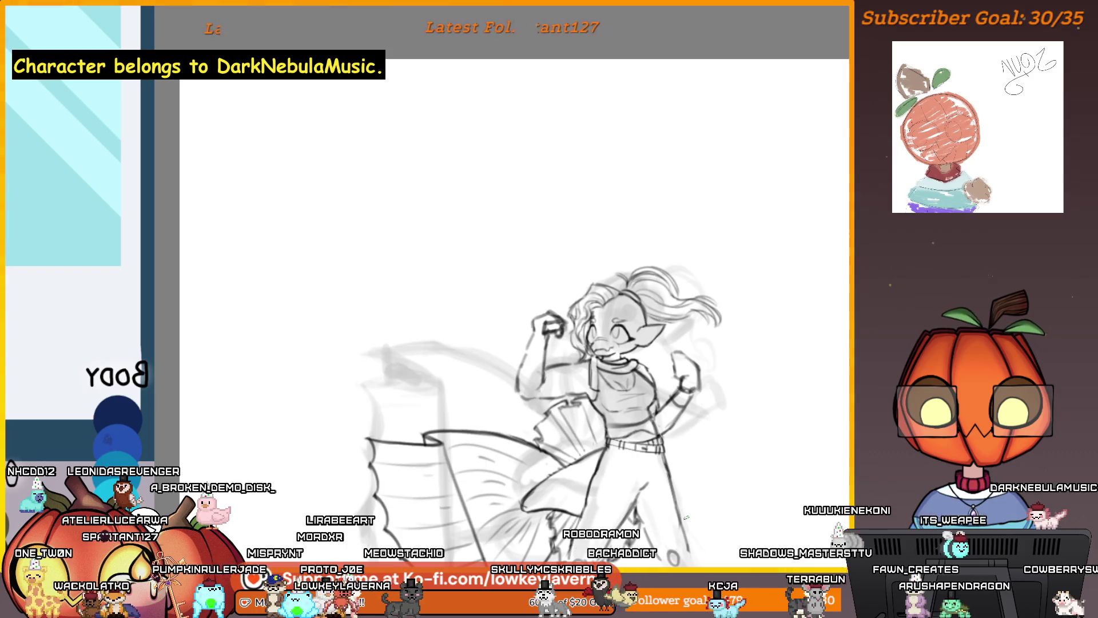
scroll(687, 335, "up", 5)
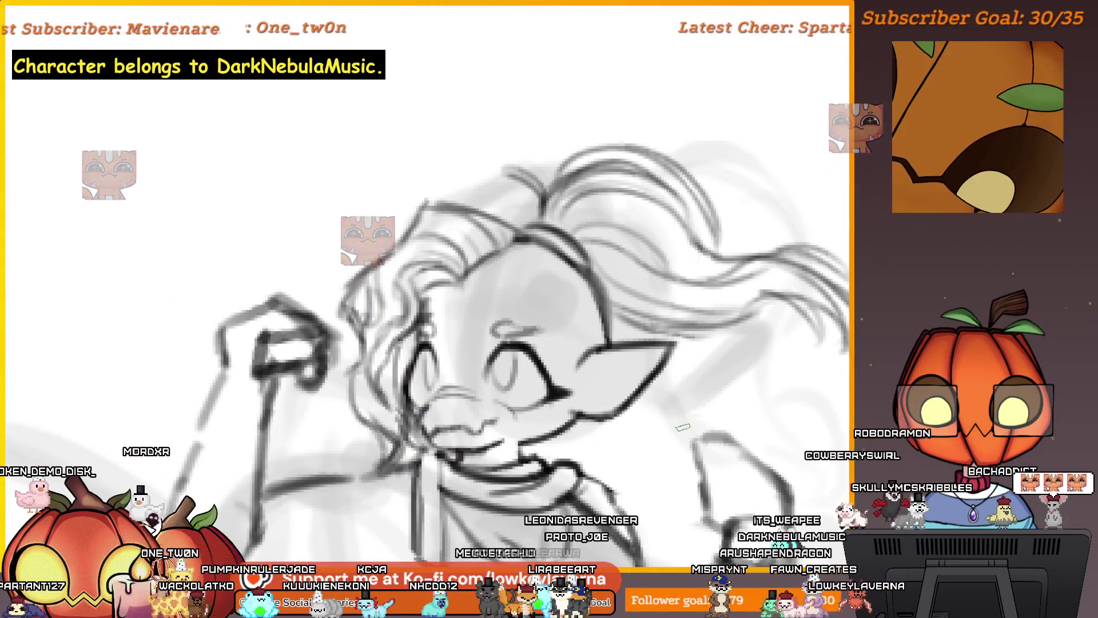
key("ctrl+0")
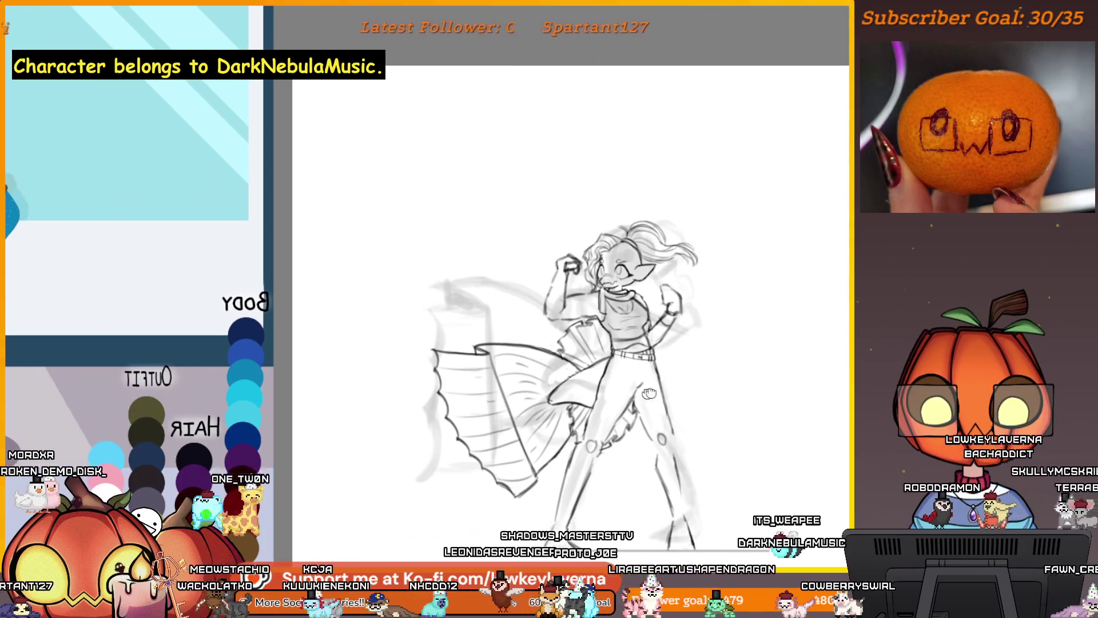
left_click_drag(577, 382, 748, 416)
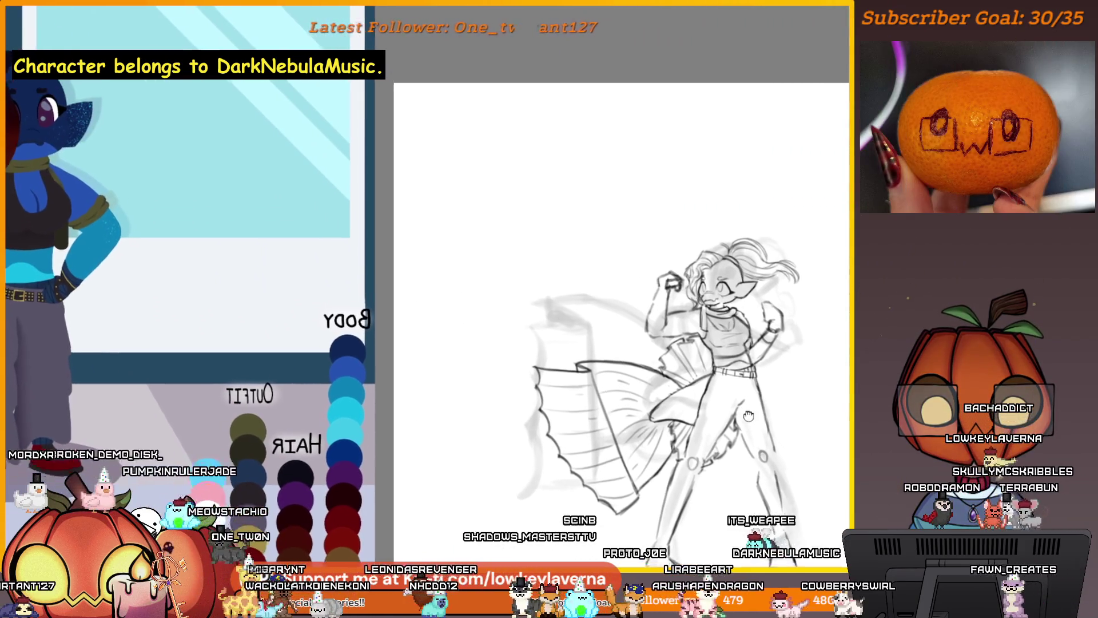
mouse_move(590, 381)
left_mouse_down()
mouse_move(634, 386)
mouse_move(653, 353)
mouse_move(731, 332)
left_mouse_up()
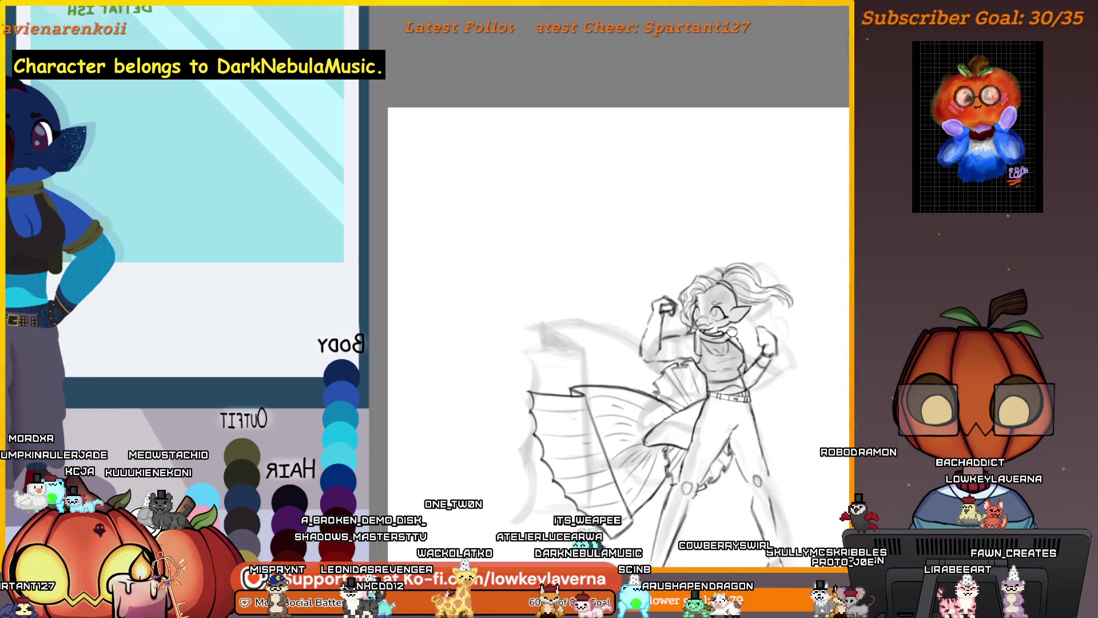
left_click_drag(732, 331, 731, 331)
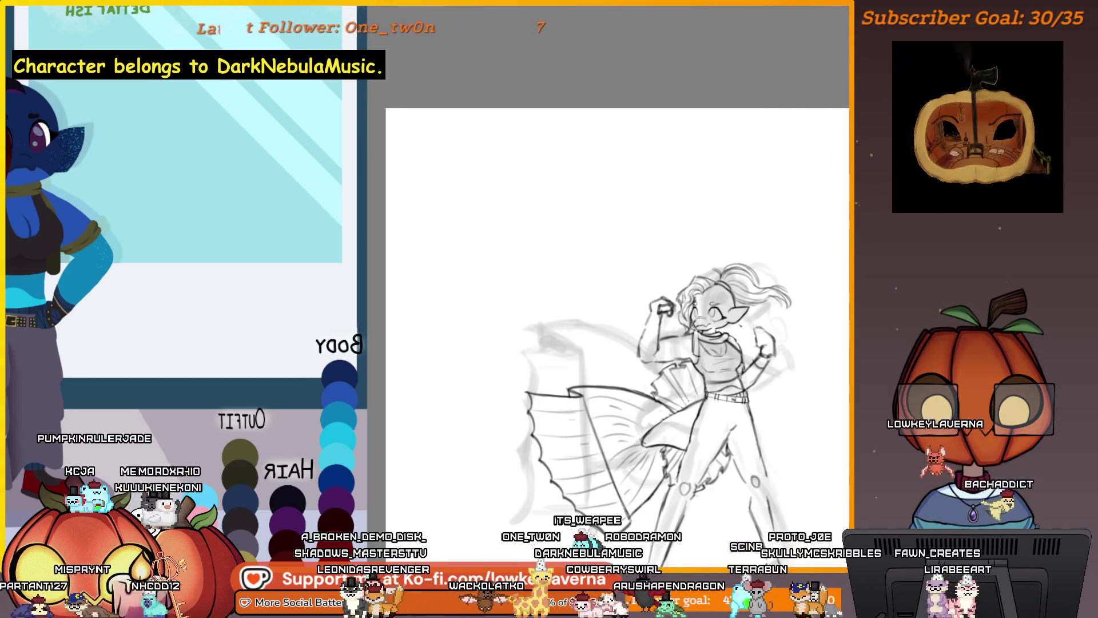
left_click_drag(767, 420, 765, 364)
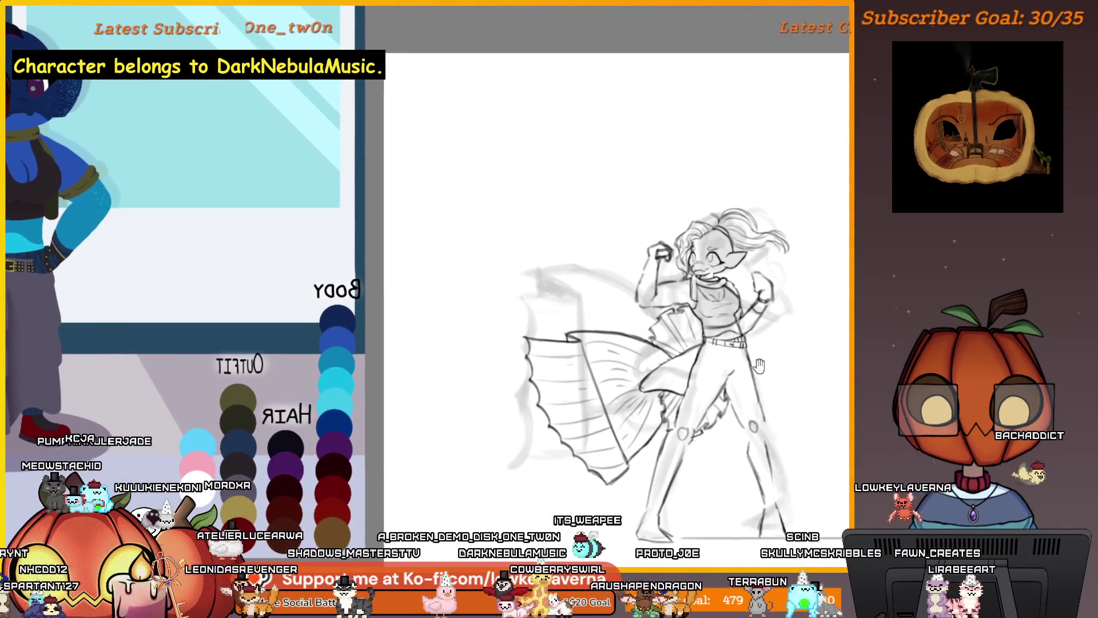
scroll(646, 264, "up", 5)
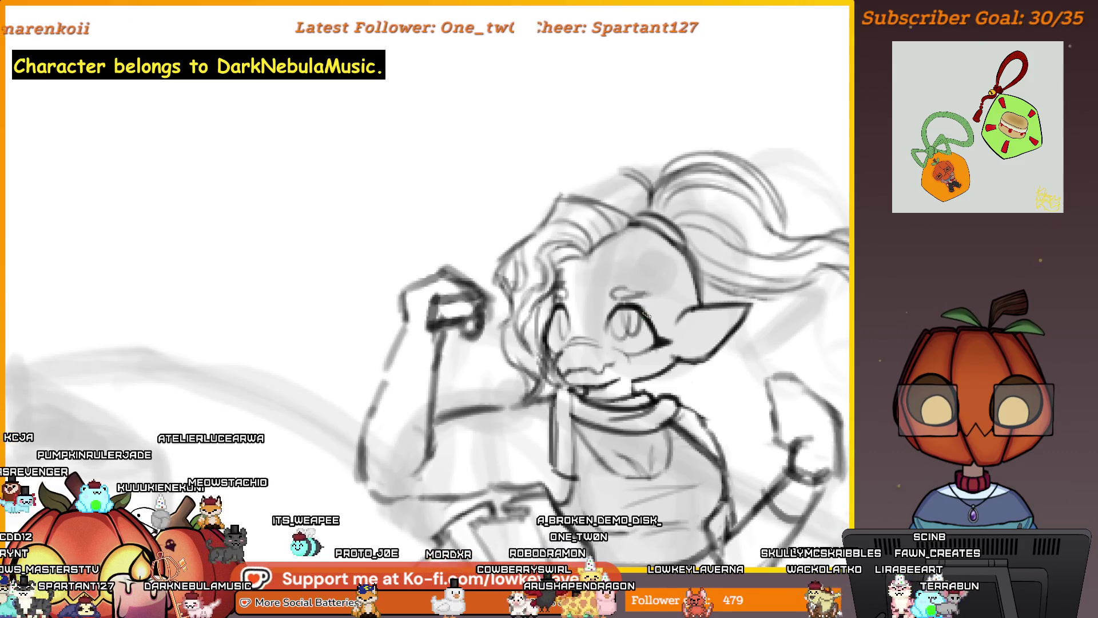
scroll(674, 246, "down", 5)
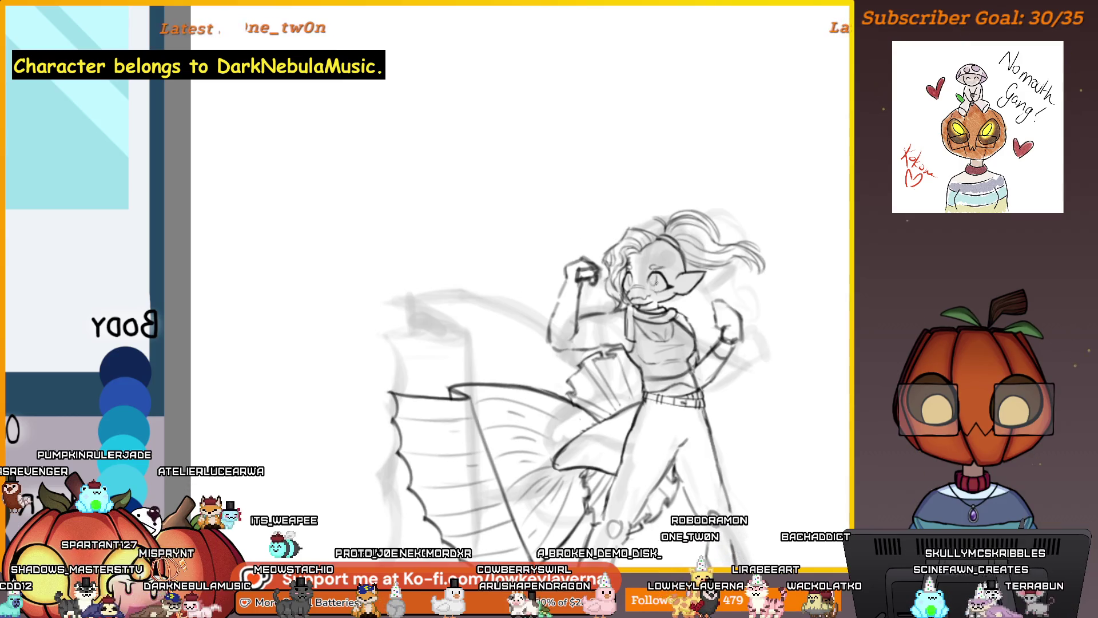
scroll(656, 282, "down", 3)
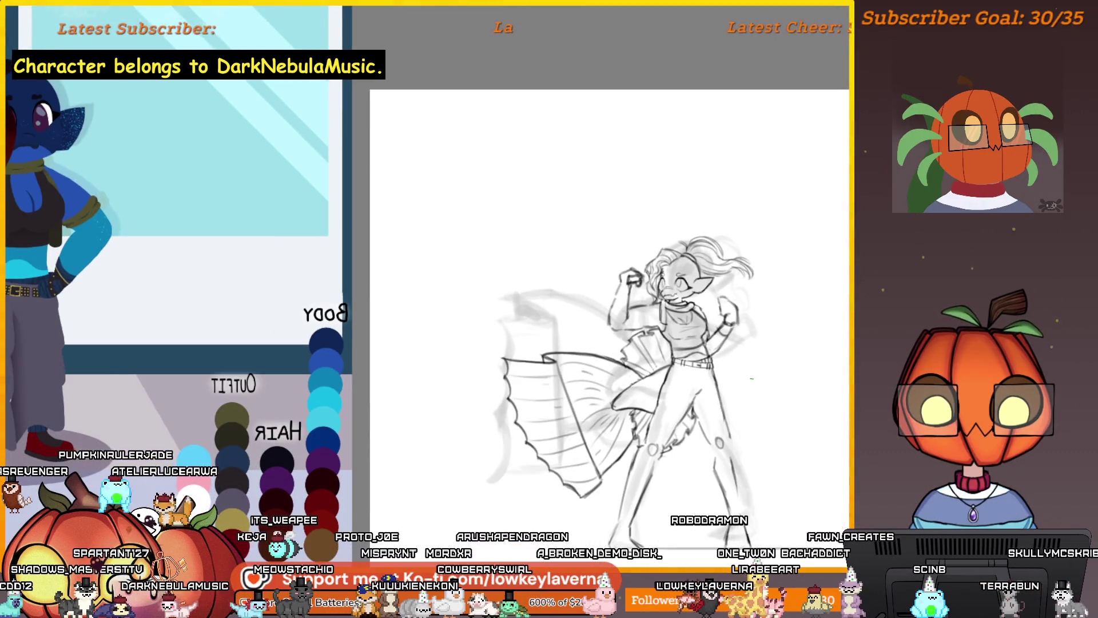
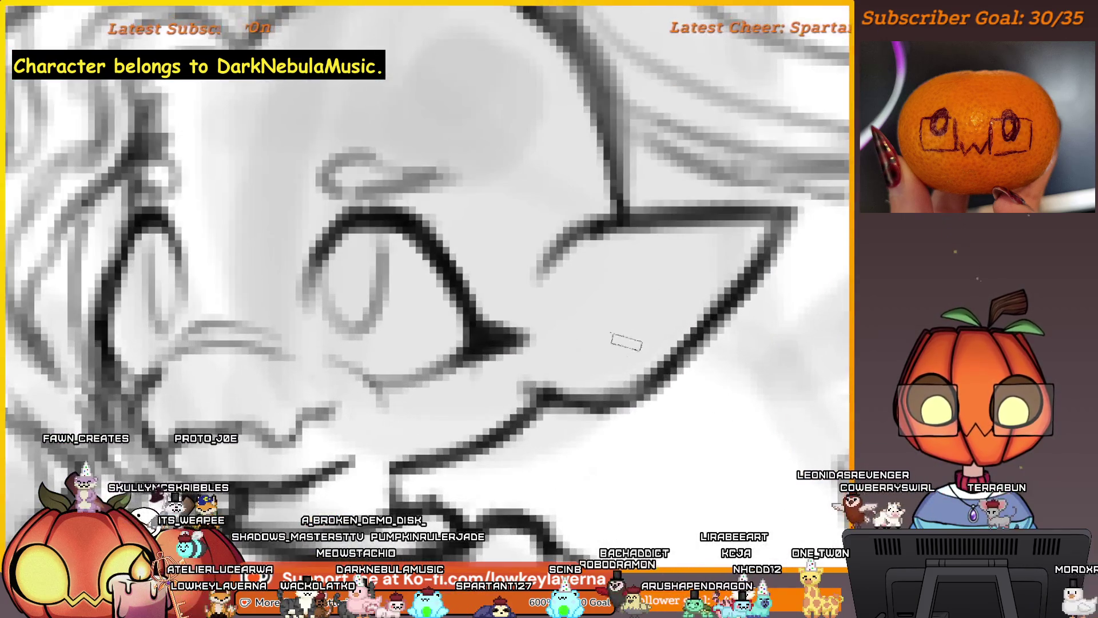
- Draw a small dark fang curving down from the mouth corner, then zoom out
left_click_drag(594, 338, 575, 389)
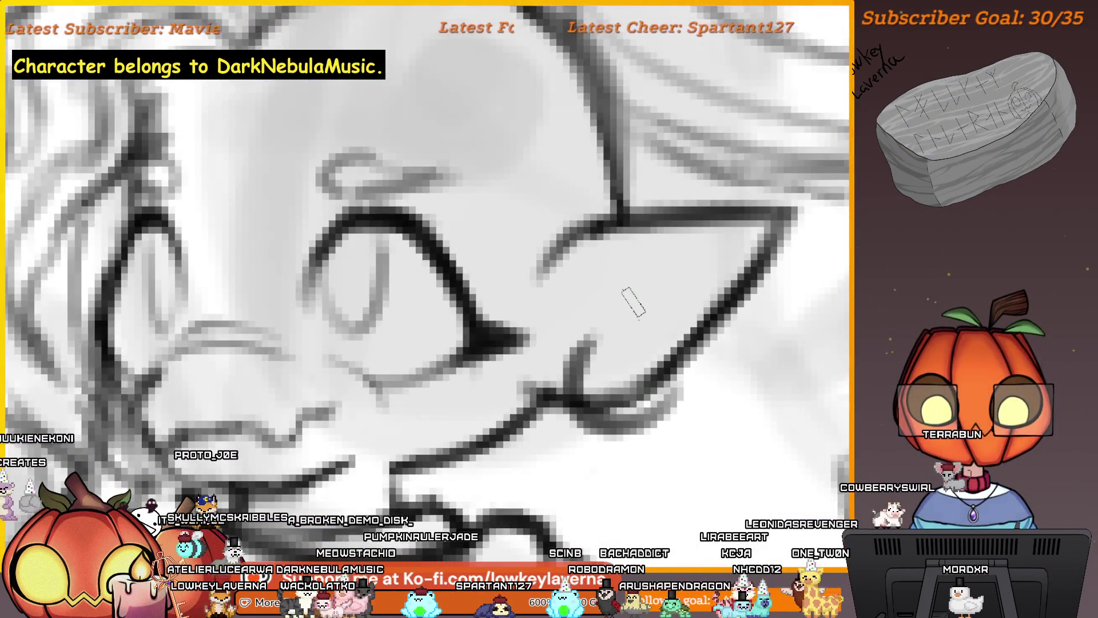
left_click_drag(604, 327, 676, 381)
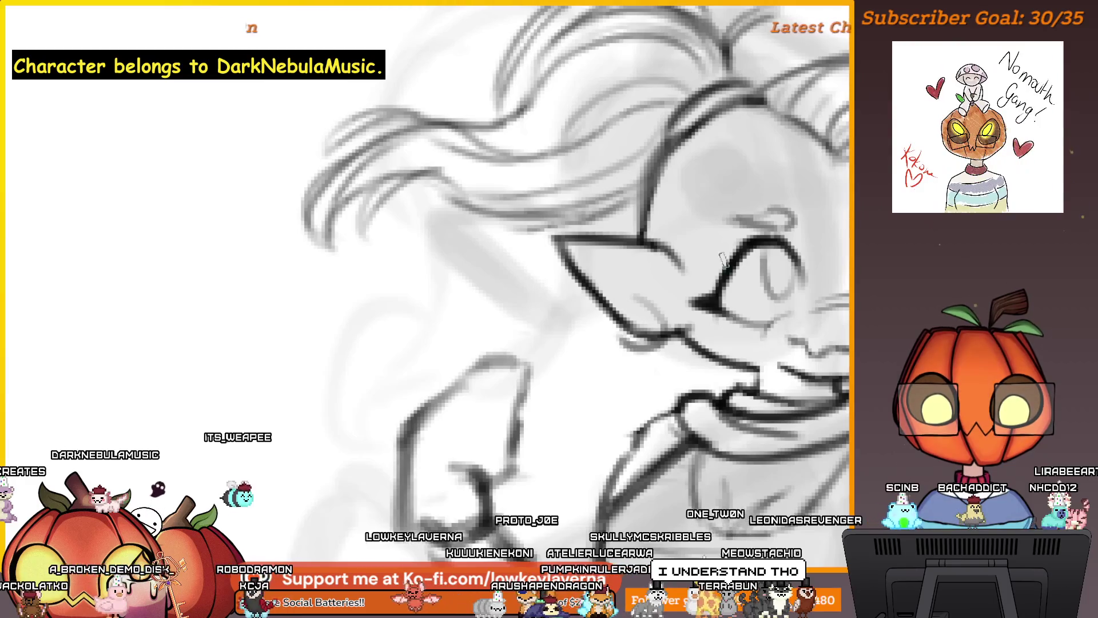
scroll(701, 196, "up", 5)
scroll(700, 195, "down", 1)
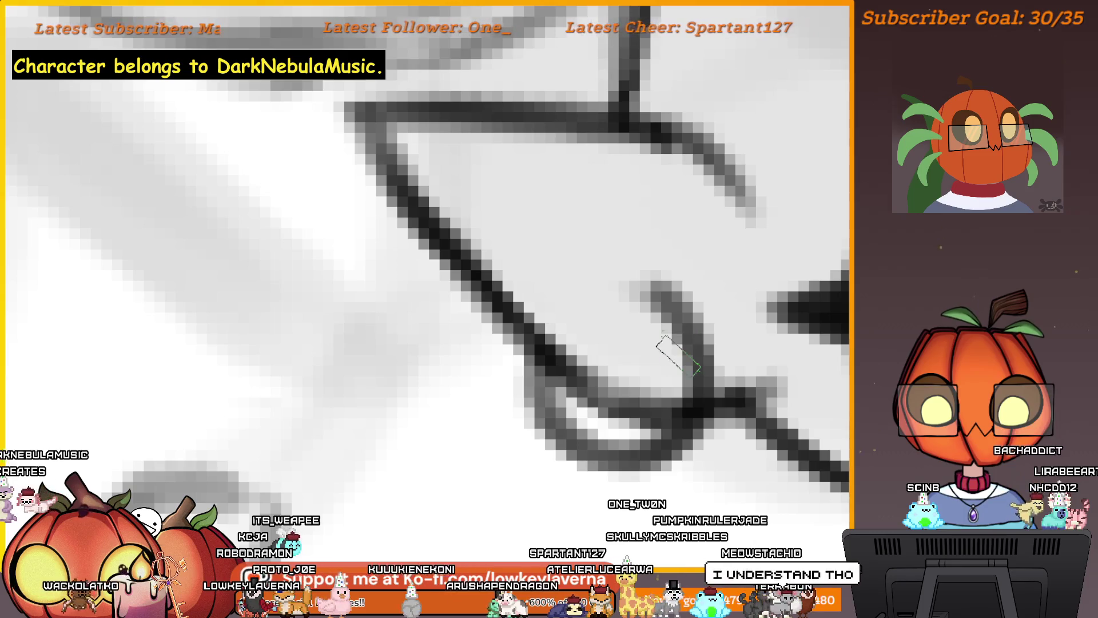
scroll(678, 355, "down", 2)
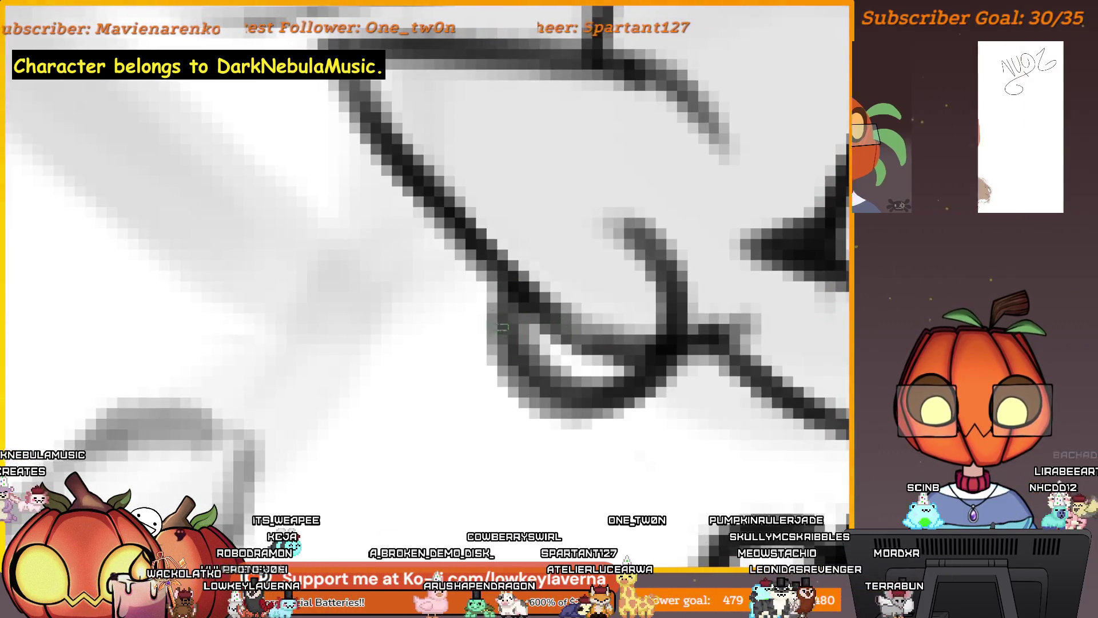
scroll(511, 229, "down", 3)
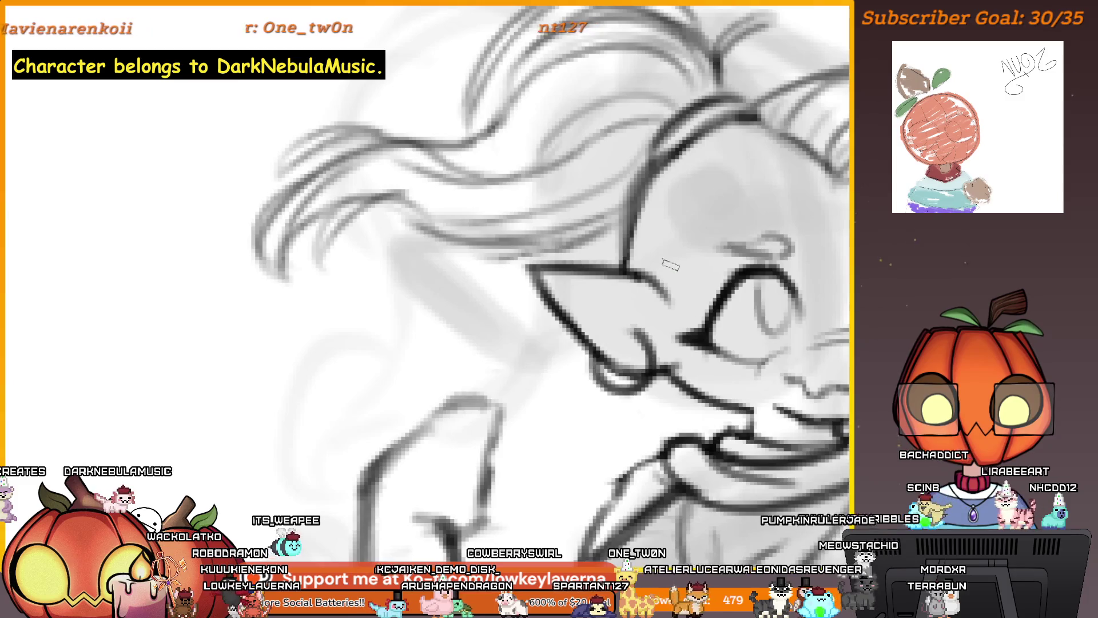
scroll(645, 301, "down", 2)
scroll(607, 343, "down", 2)
scroll(584, 378, "down", 2)
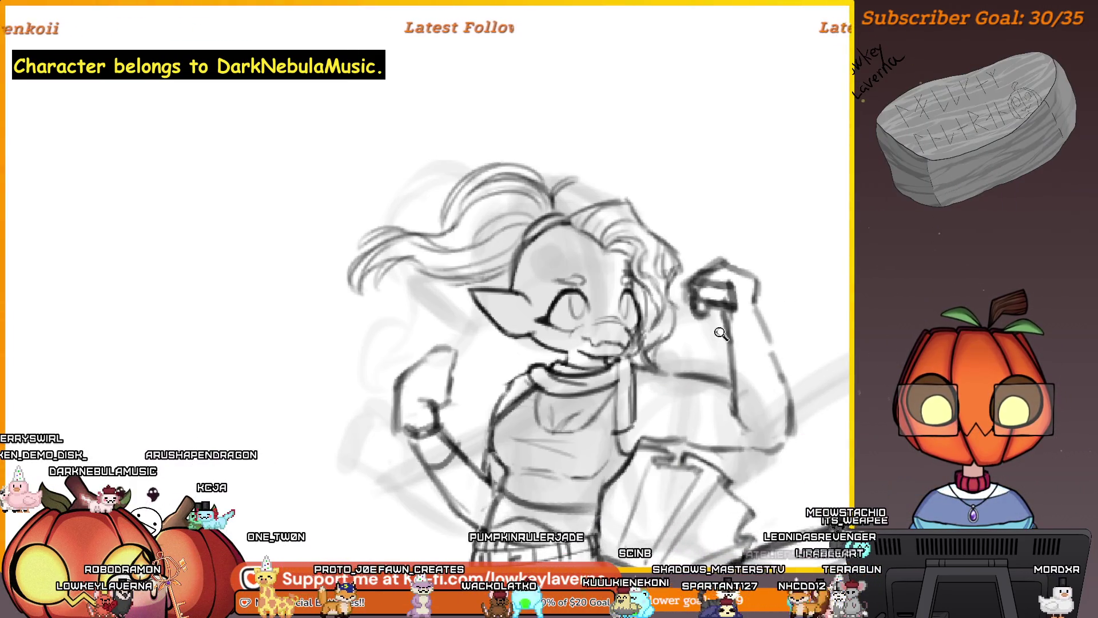
- Zoom out until the full figure and the reference photos are visible
scroll(674, 374, "down", 3)
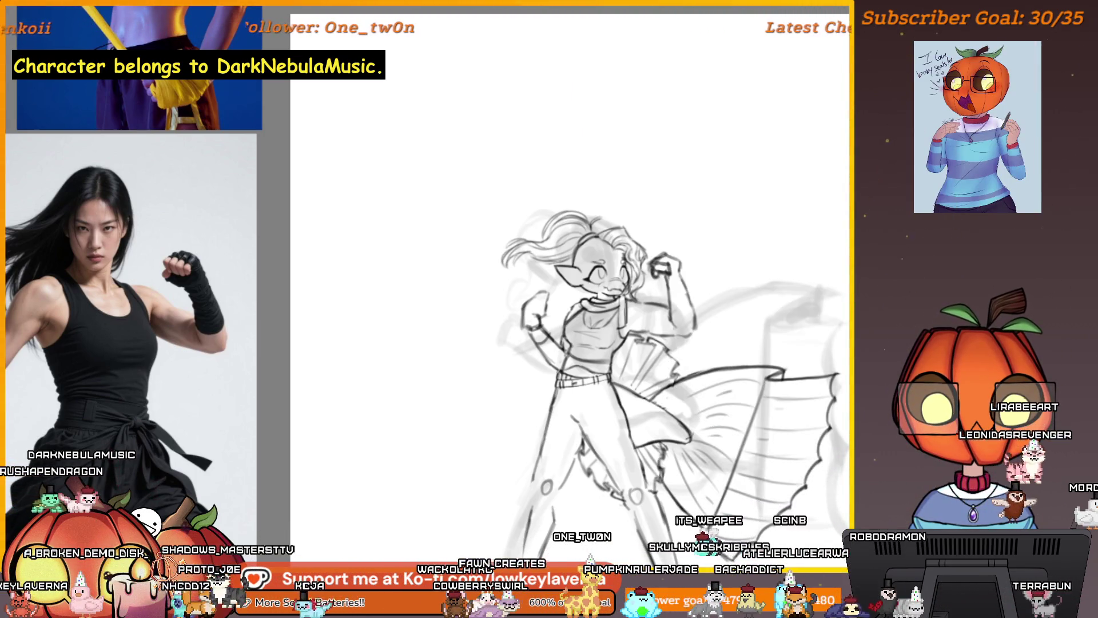
- Pan the canvas toward the character's upper body and raised fist
mouse_move(700, 528)
left_mouse_down()
mouse_move(677, 429)
mouse_move(638, 386)
left_mouse_up()
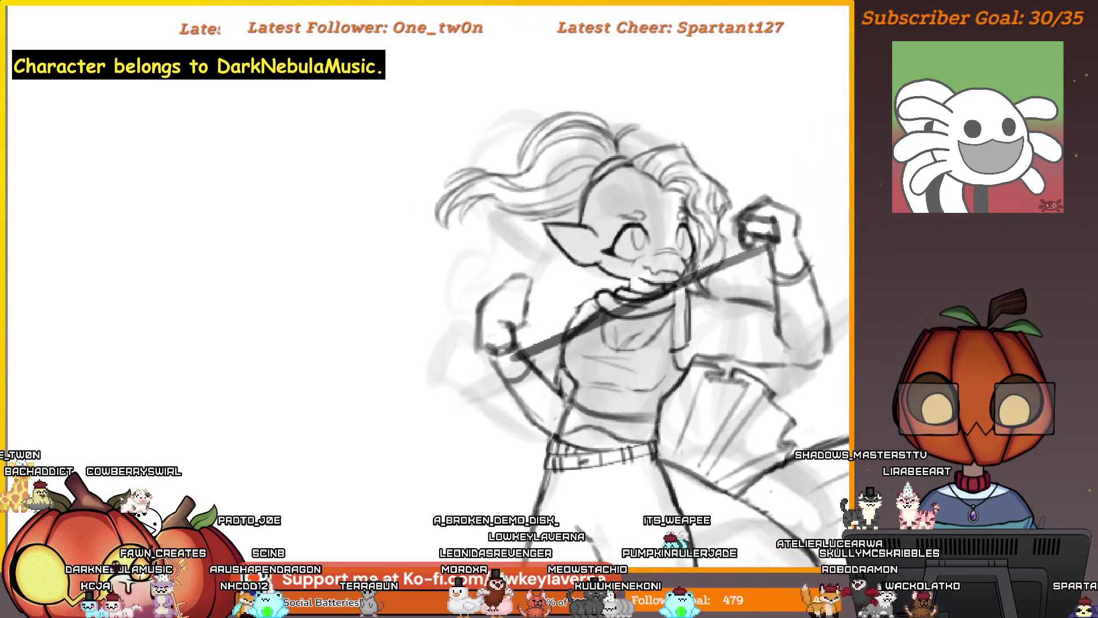
- Undo the solid staff, redraw it from lower left into the fist, then adjust the view
key("ctrl+z")
key("ctrl+z")
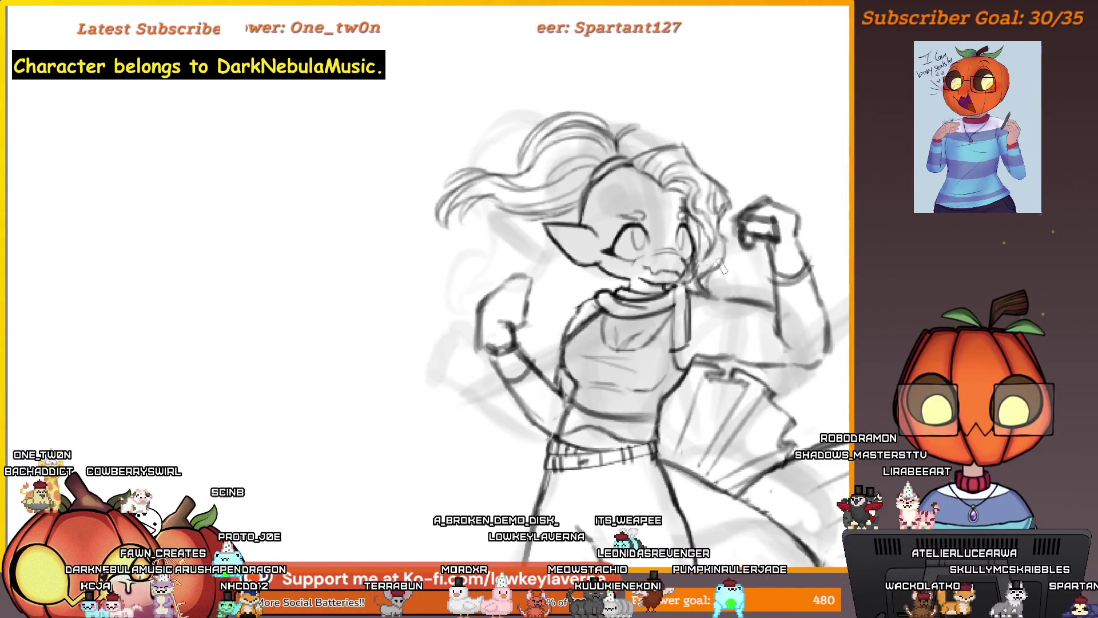
mouse_move(518, 369)
left_mouse_down()
mouse_move(766, 239)
mouse_move(752, 234)
left_mouse_up()
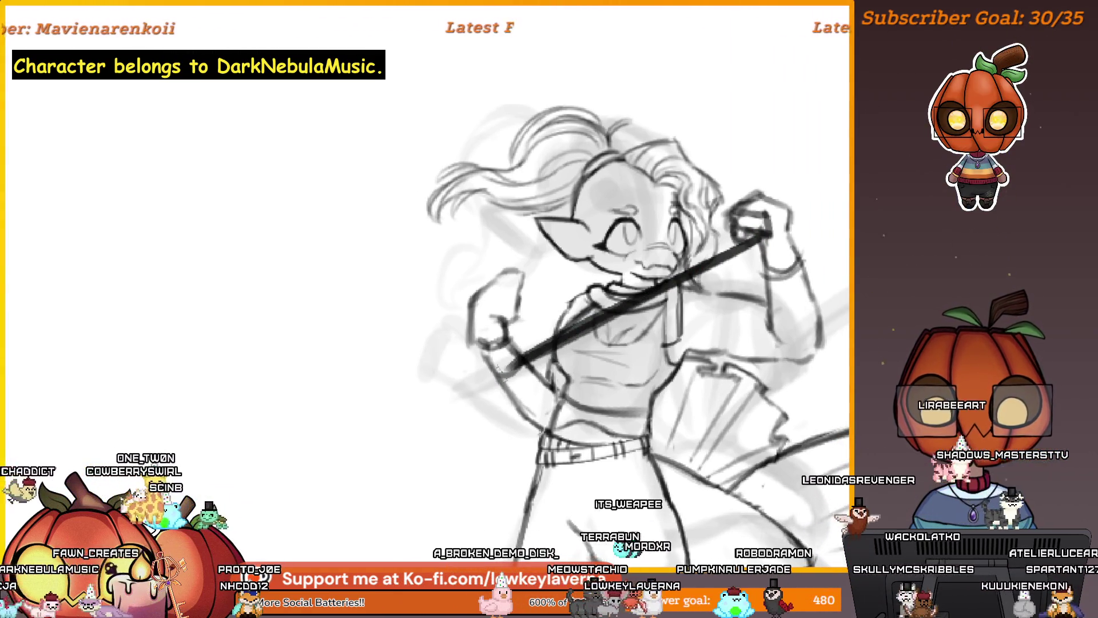
left_click_drag(747, 261, 768, 296)
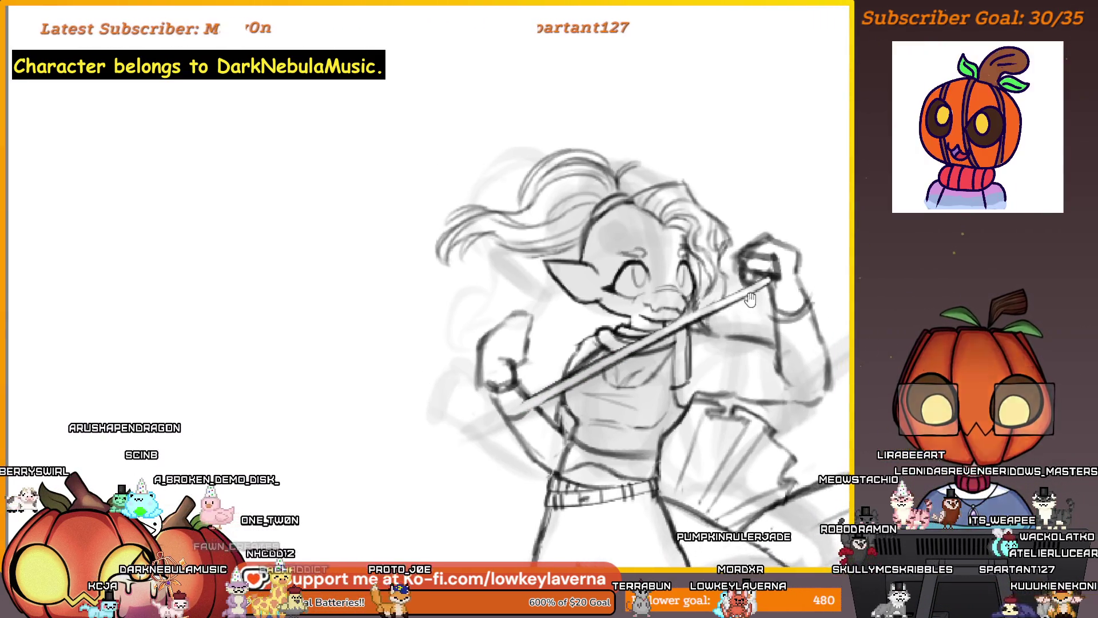
left_click_drag(529, 401, 754, 290)
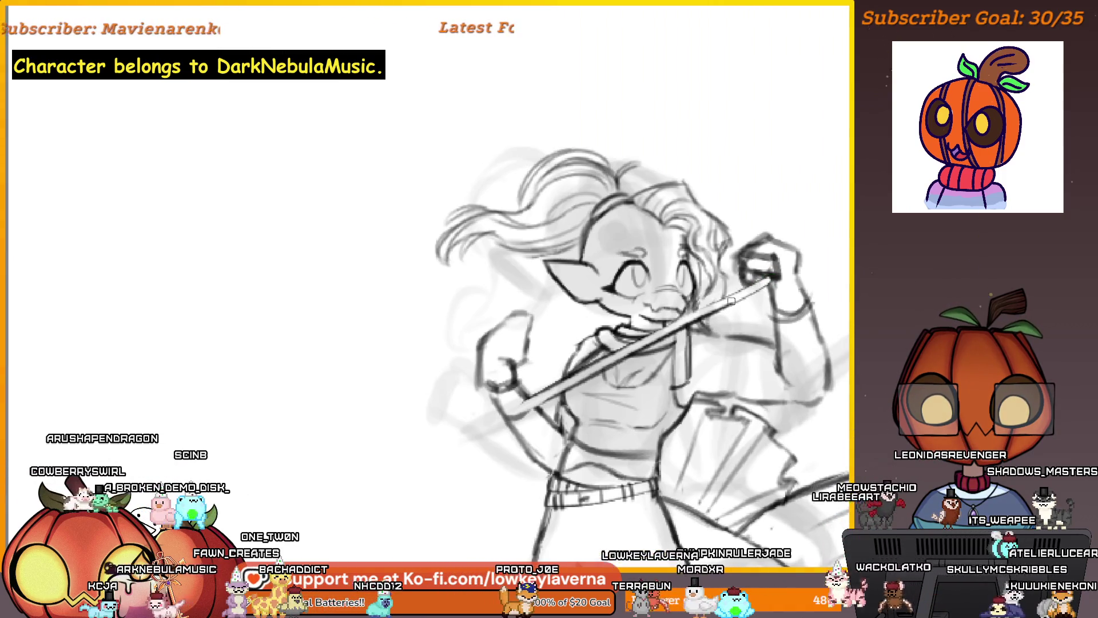
left_click(683, 302, "alt")
- Zoom in on the face and fist, then back out to the whole sketch and references
left_click(722, 367)
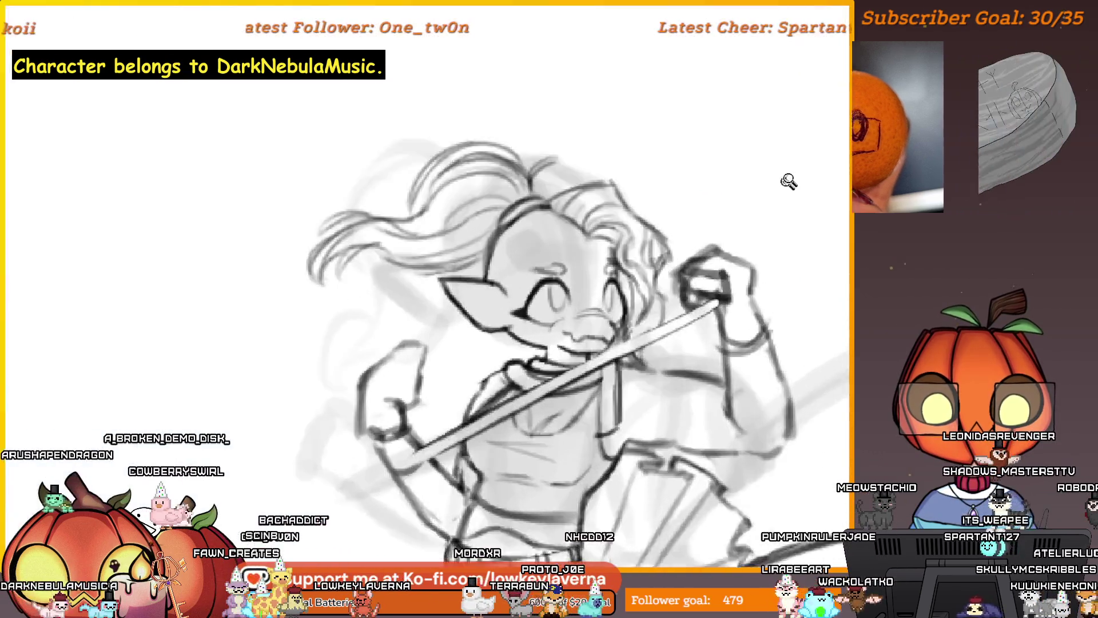
scroll(749, 335, "down", 3)
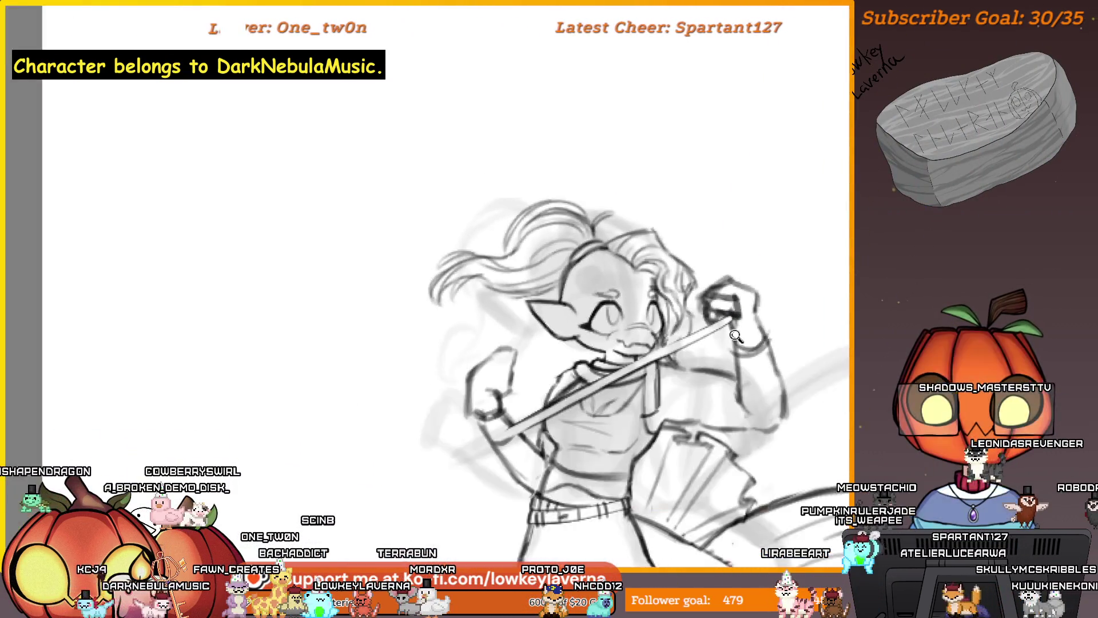
scroll(618, 426, "up", 5)
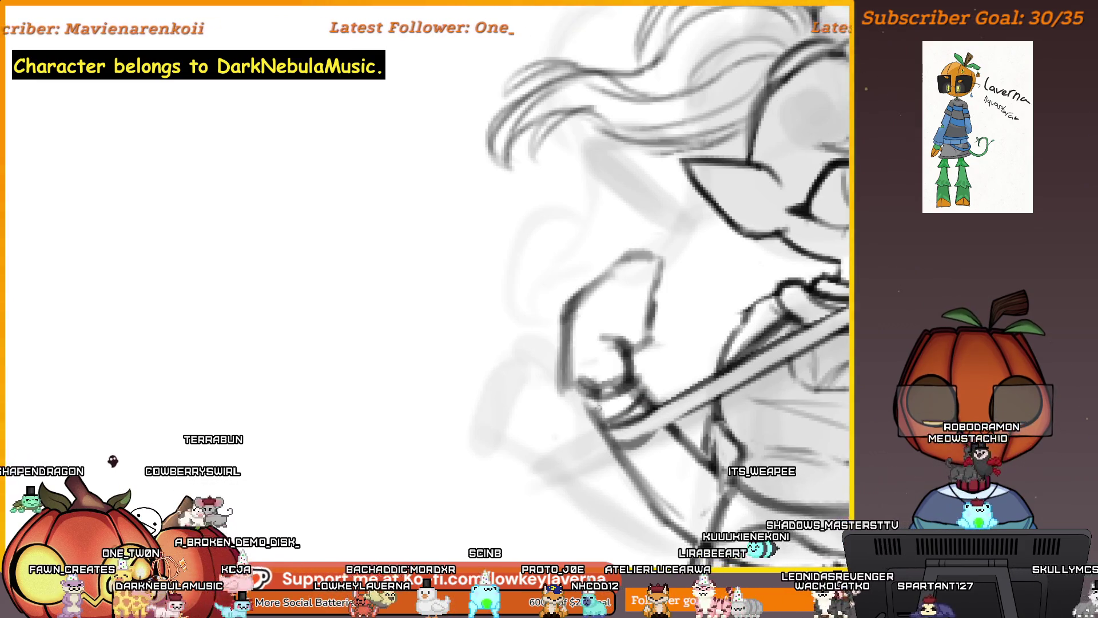
scroll(586, 400, "down", 2)
scroll(691, 358, "down", 2)
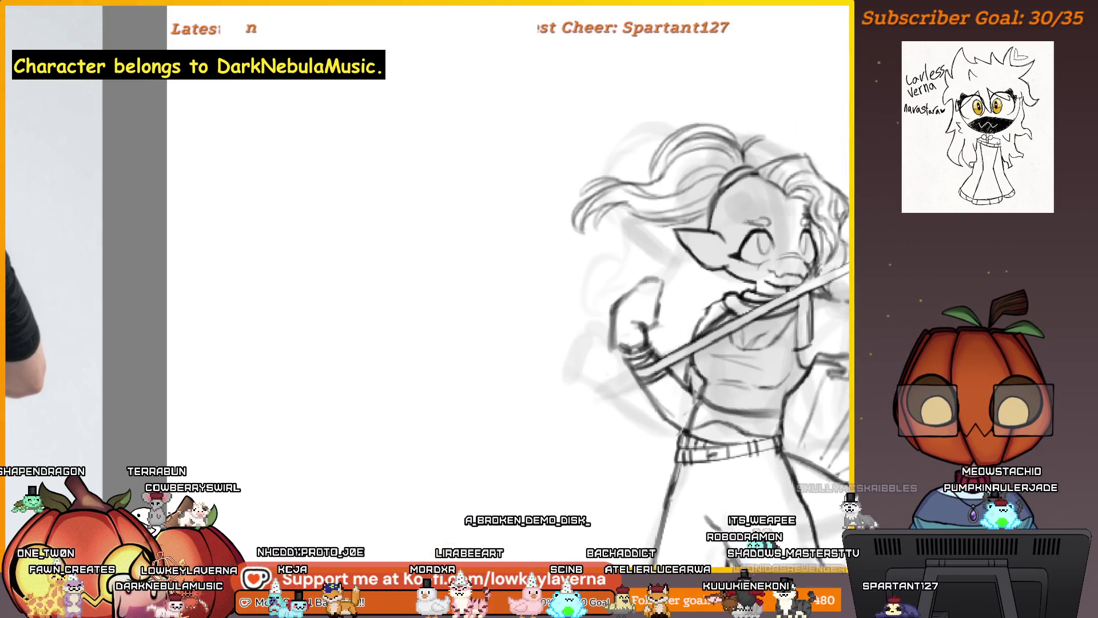
scroll(687, 320, "down", 2)
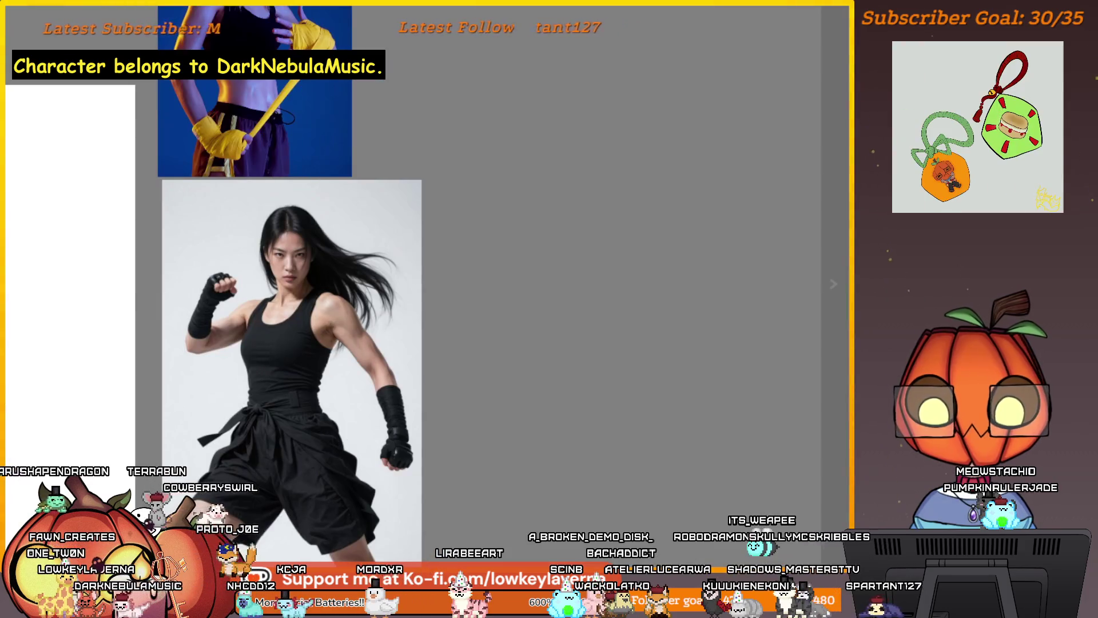
- Mirror the sketch horizontally and bring the colour palette into view
key("m")
mouse_move(369, 370)
left_mouse_down()
mouse_move(598, 370)
mouse_move(691, 392)
left_mouse_up()
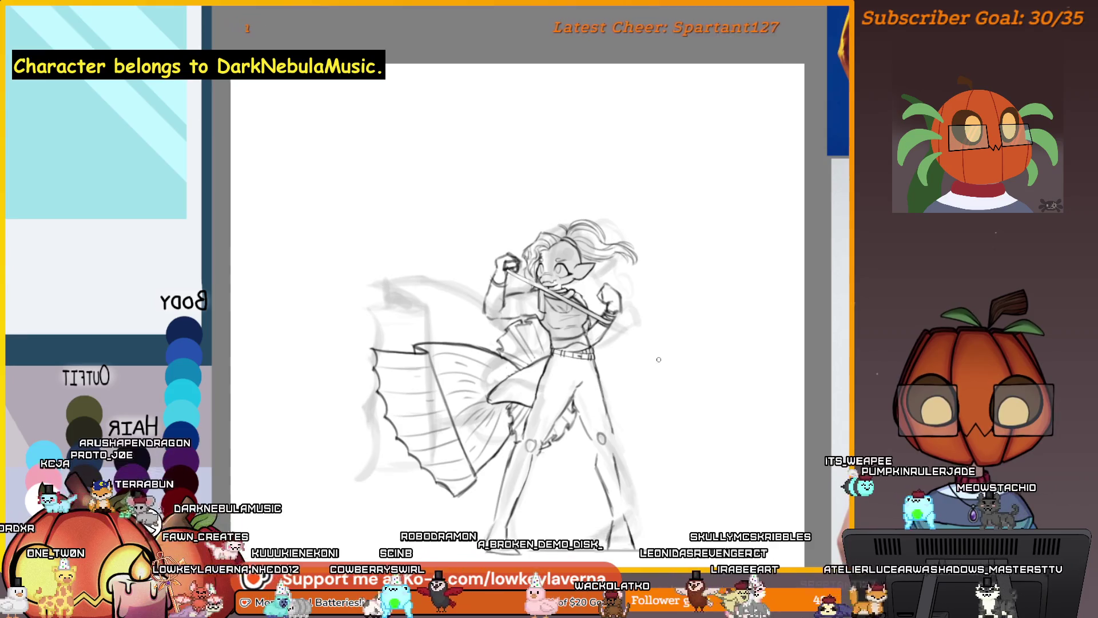
mouse_move(628, 405)
left_mouse_down()
mouse_move(734, 432)
mouse_move(779, 423)
left_mouse_up()
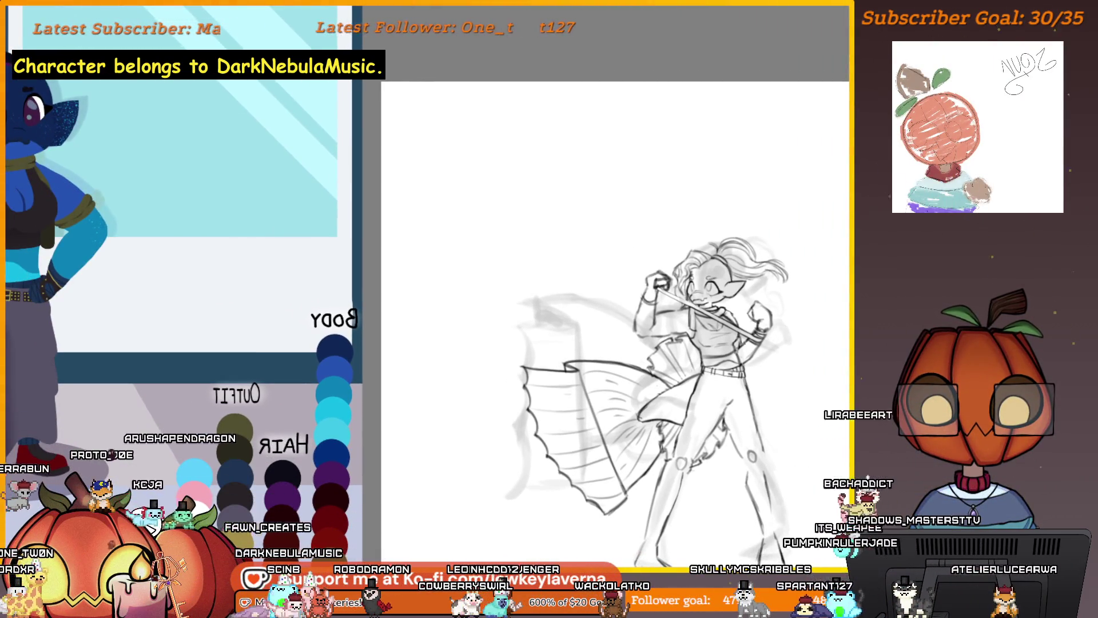
key("ctrl+minus")
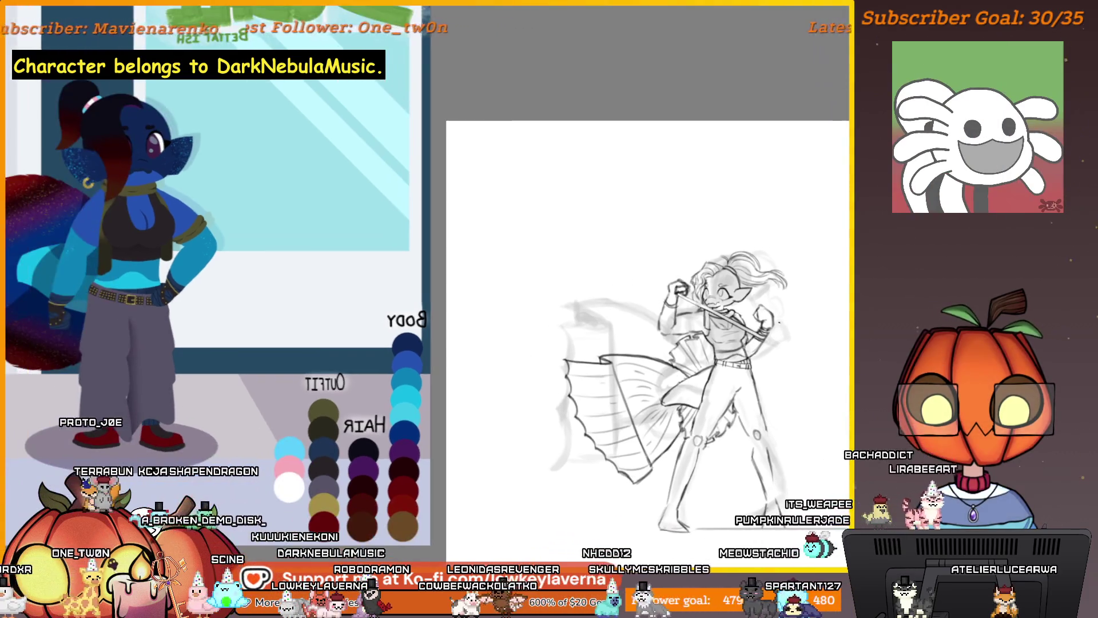
- Frame the whole flipped character beside the colour palette
left_click_drag(770, 371, 785, 368)
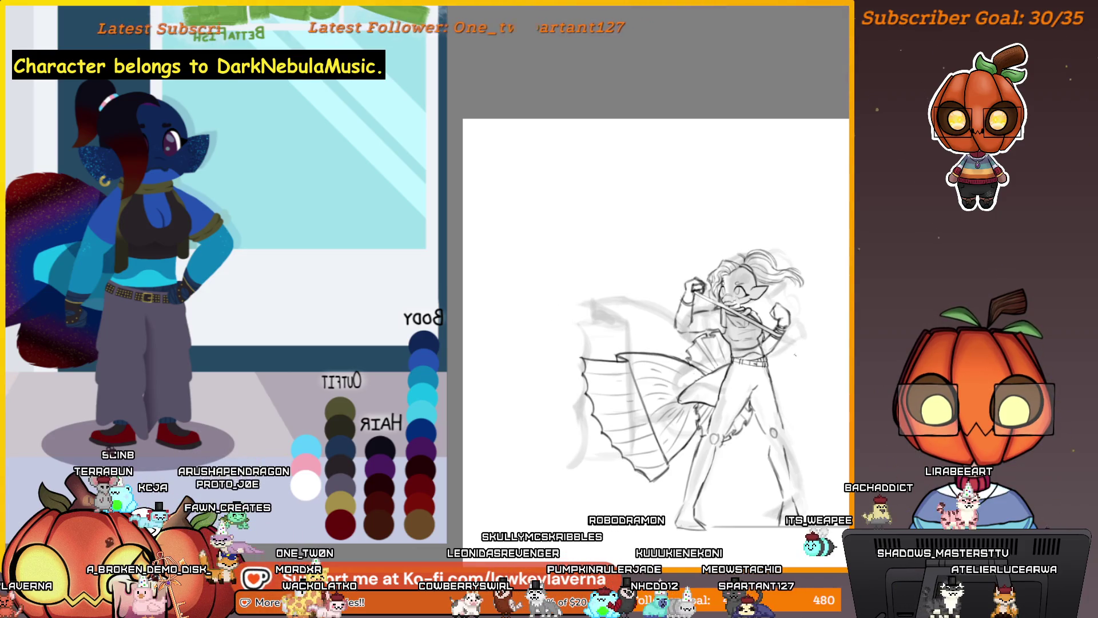
left_click_drag(794, 355, 783, 351)
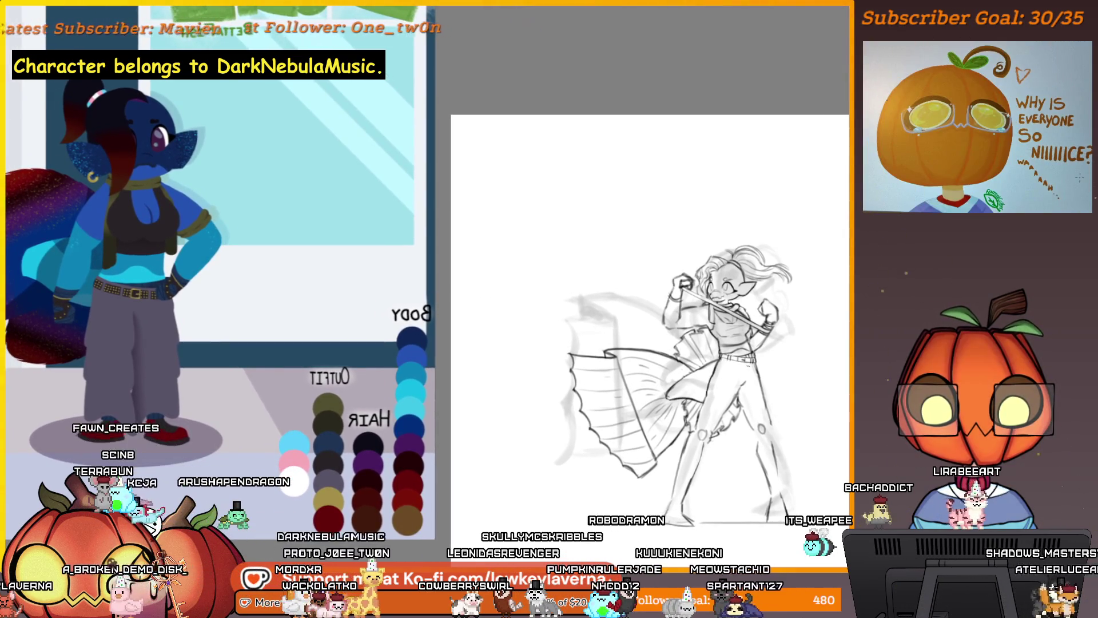
scroll(745, 393, "up", 5)
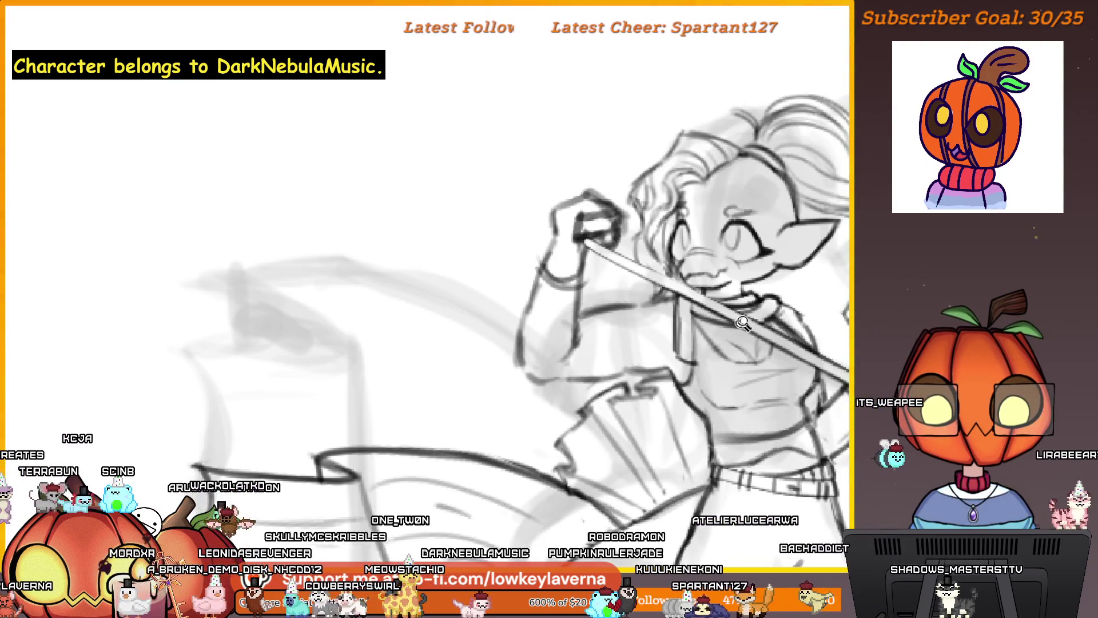
scroll(732, 339, "down", 5)
left_click_drag(679, 355, 628, 323)
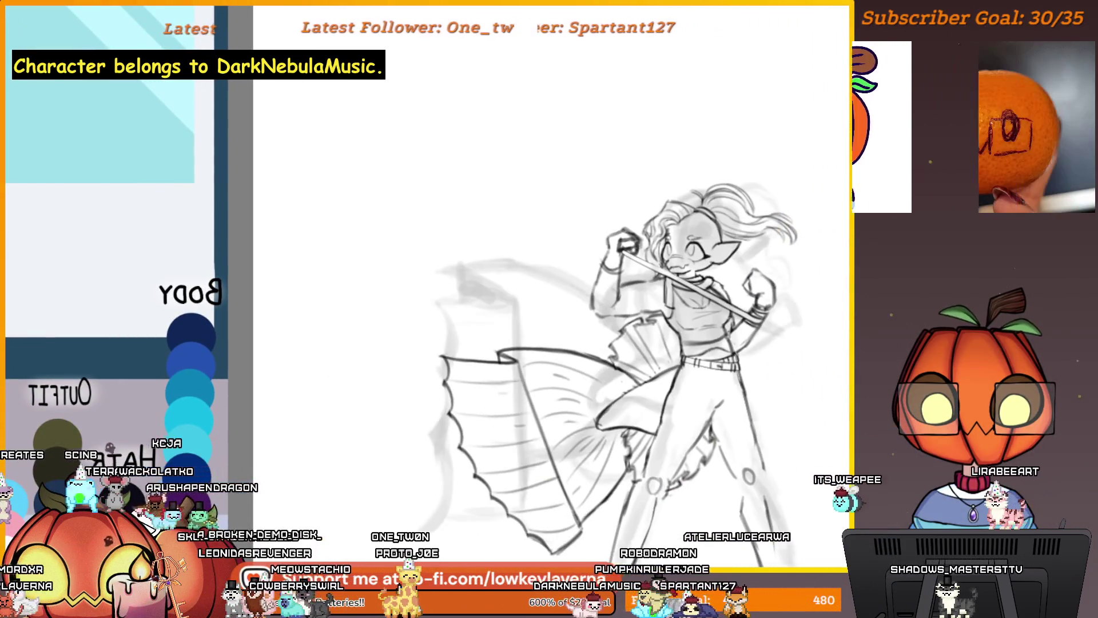
scroll(627, 323, "down", 2)
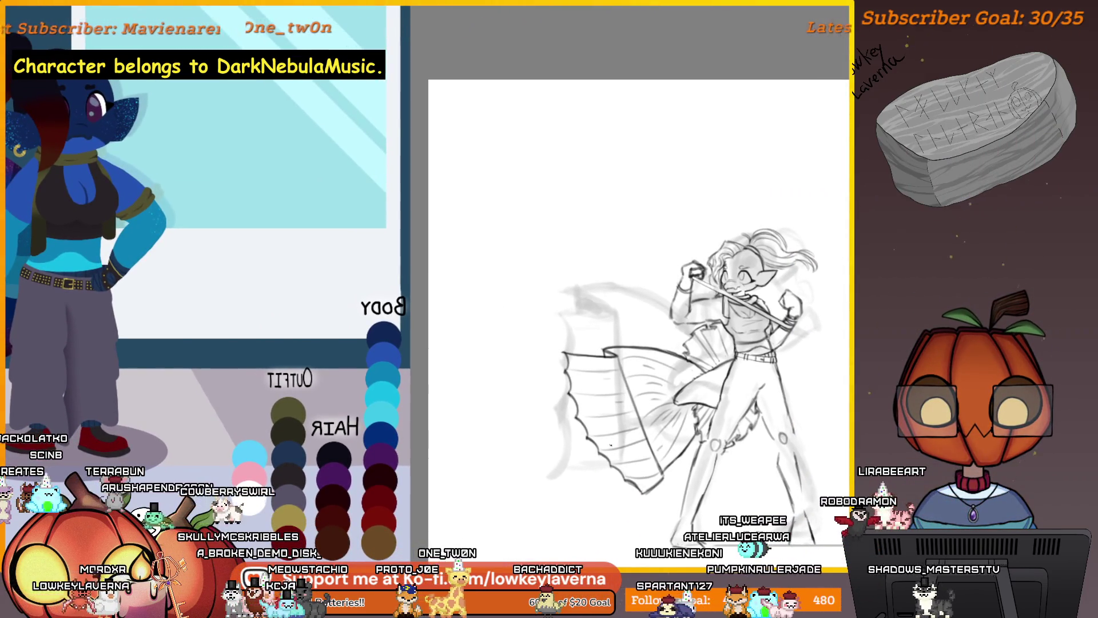
left_click_drag(622, 427, 554, 419)
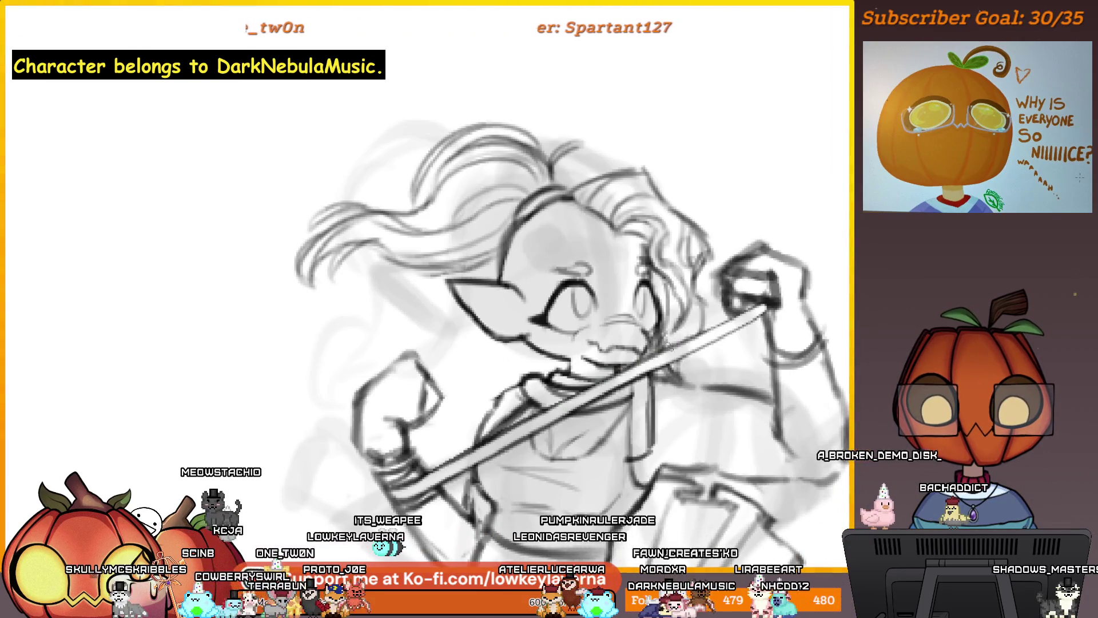
- Pan to the face and staff, then zoom out to the full mirrored sketch
left_click_drag(716, 338, 724, 307)
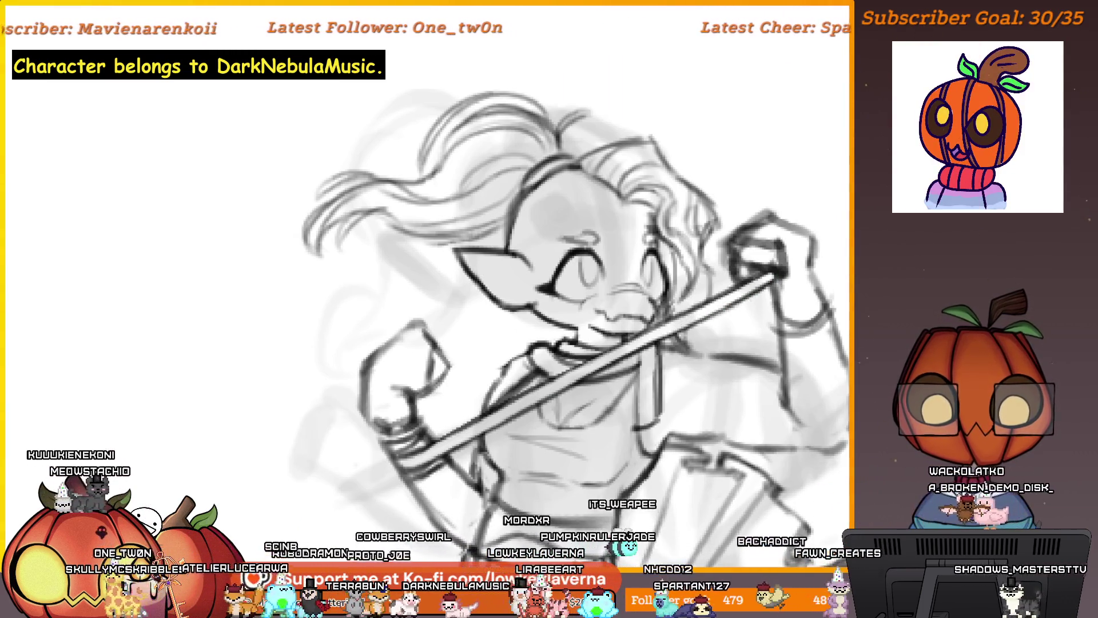
scroll(720, 310, "down", 3)
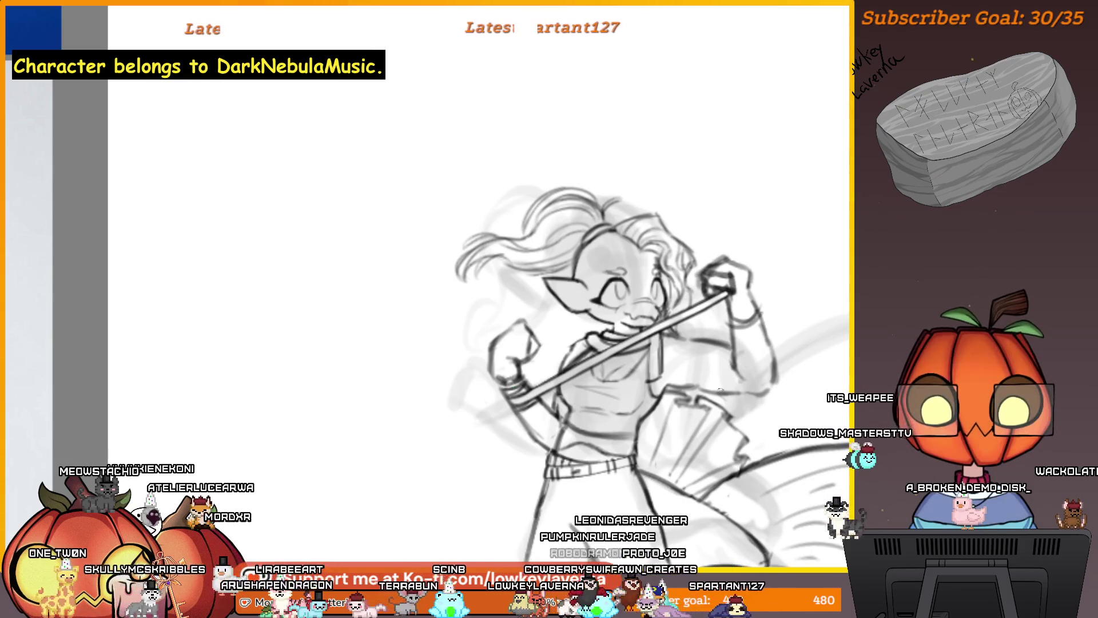
scroll(703, 373, "down", 4)
scroll(702, 373, "down", 2)
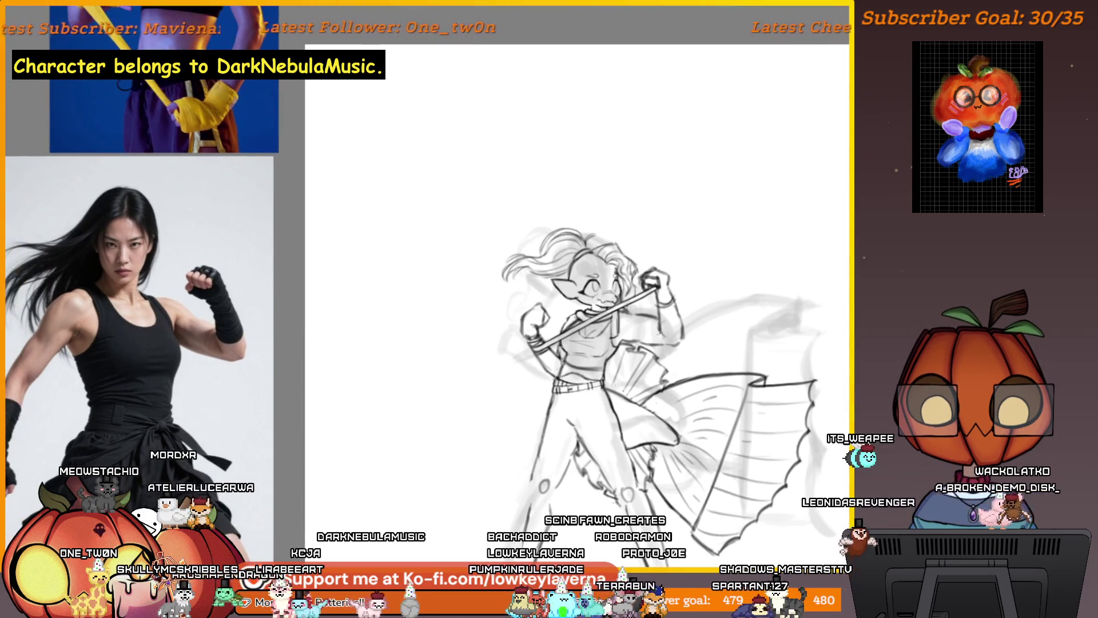
scroll(641, 319, "up", 3)
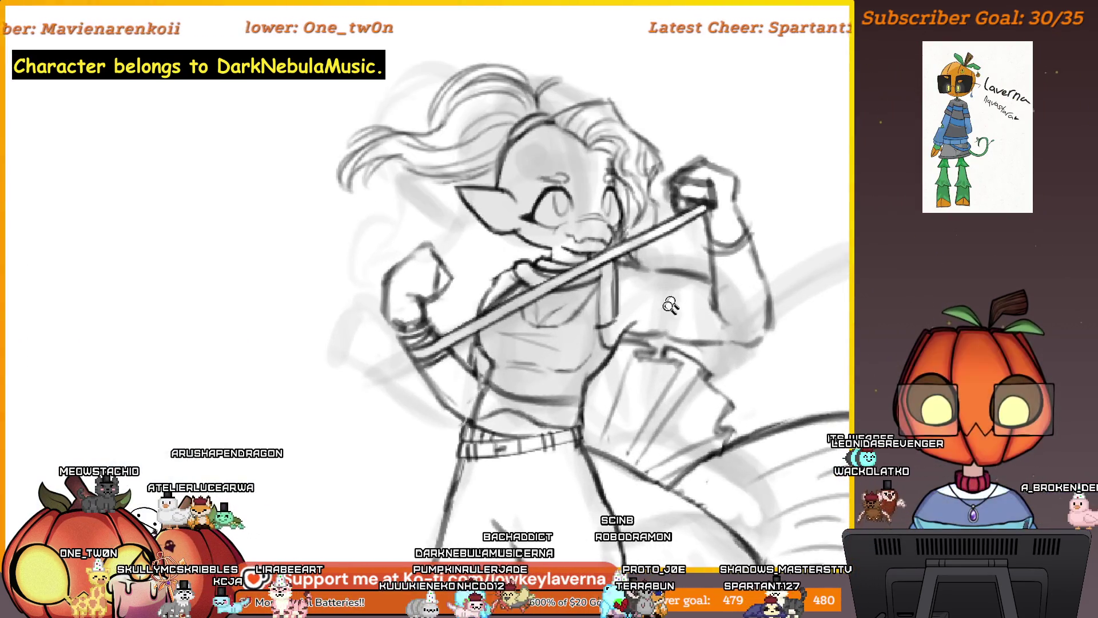
scroll(640, 319, "down", 3)
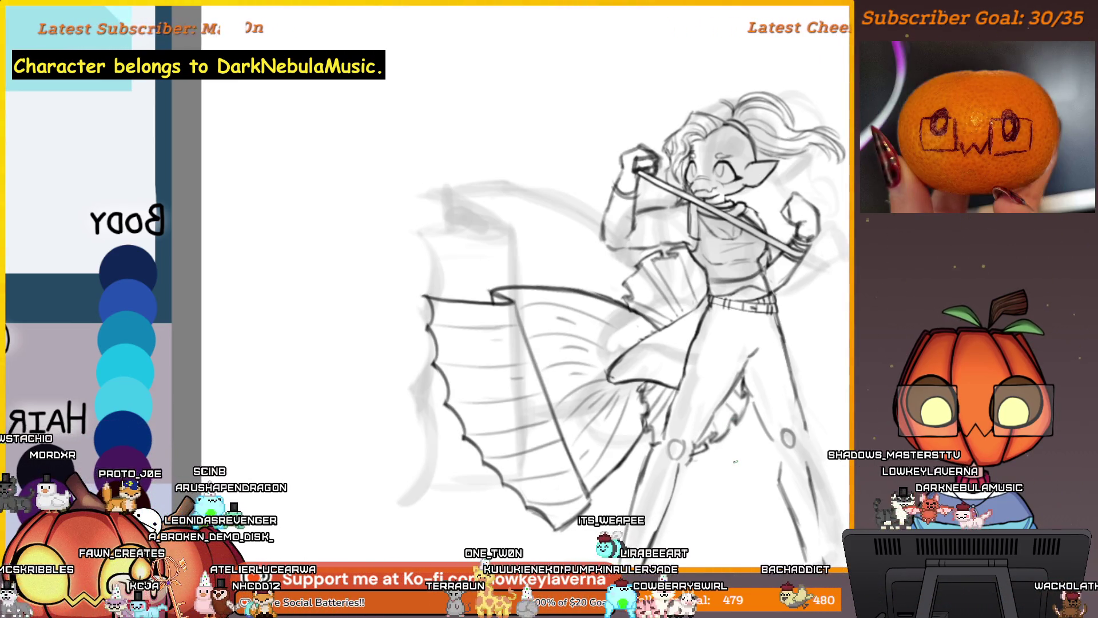
- Zoom in on the fin-skirt to ink its outlines, then zoom back out
scroll(761, 398, "up", 5)
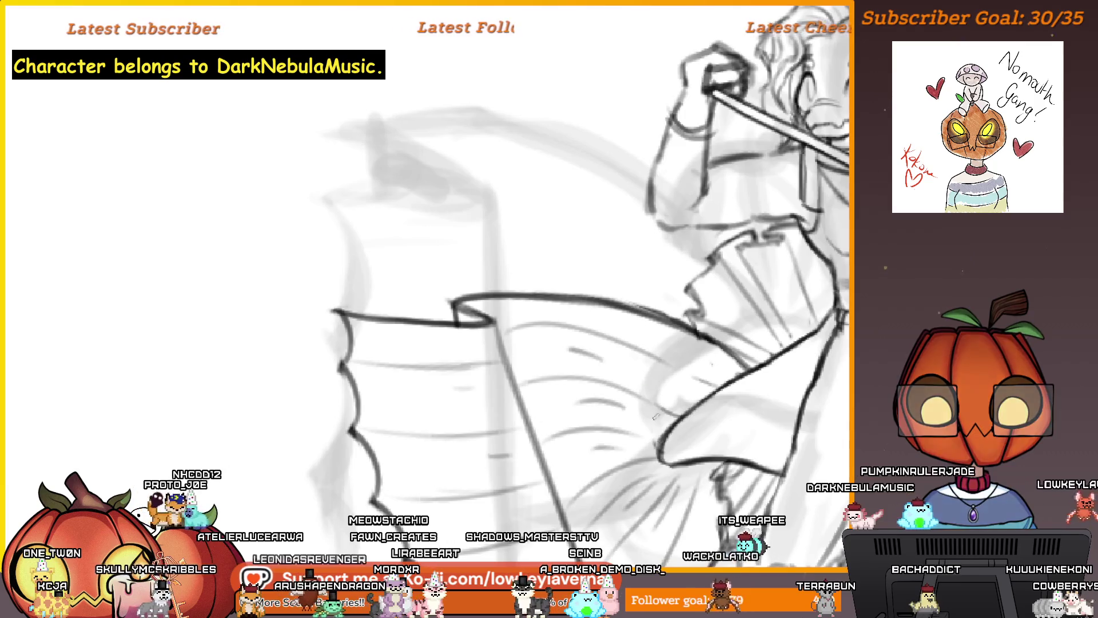
scroll(429, 286, "down", 5)
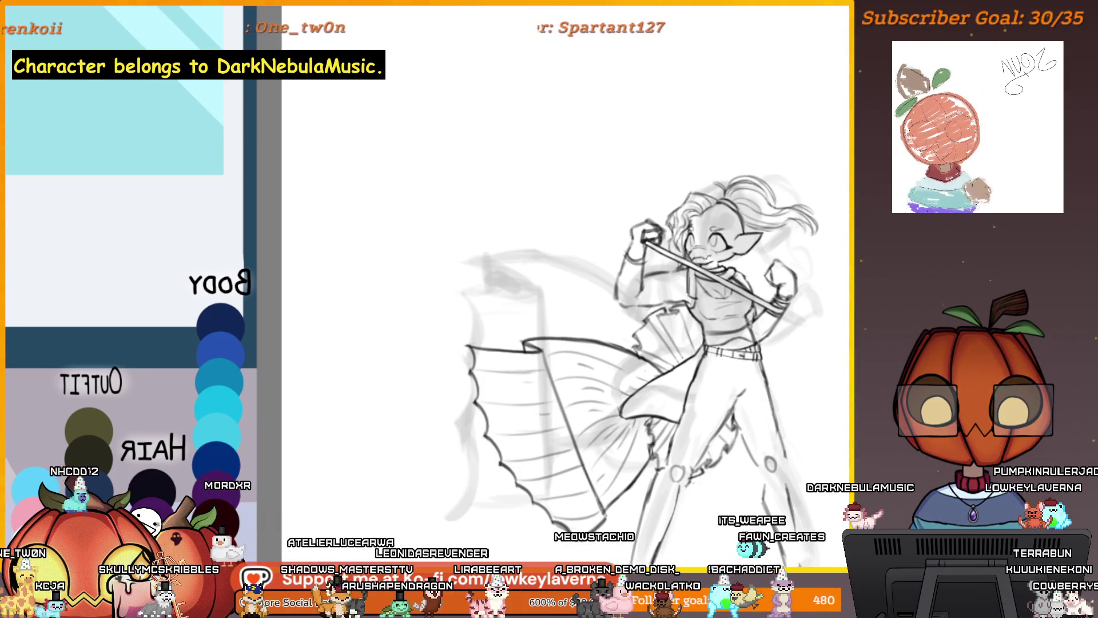
scroll(689, 348, "down", 5)
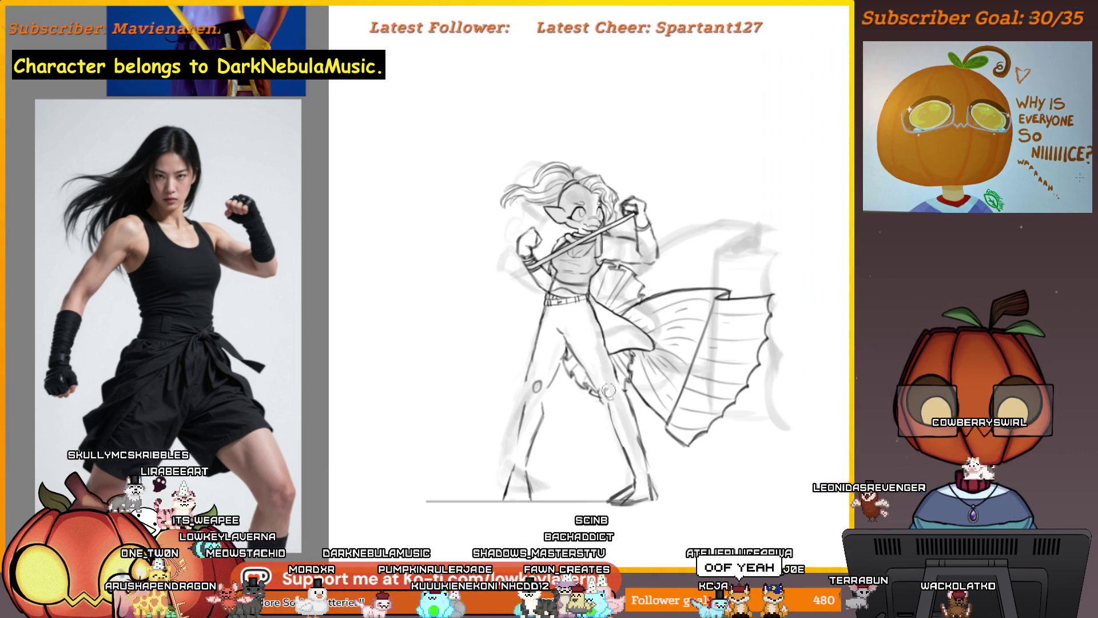
- Zoom to the legs and back out, then mirror the view and recentre the sketch
scroll(617, 413, "down", 3)
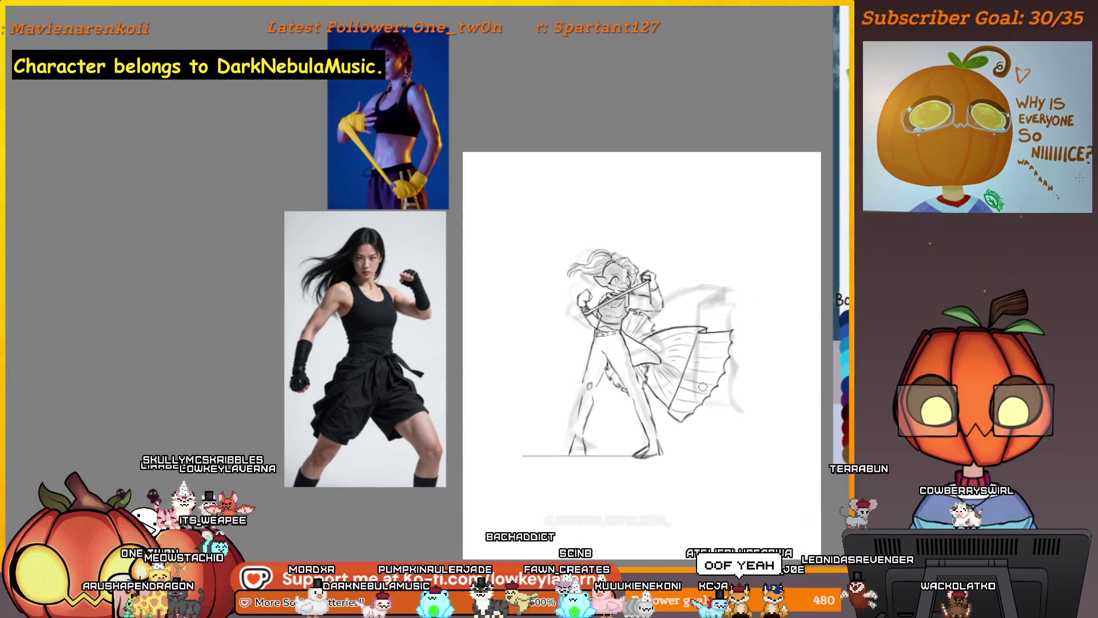
scroll(713, 341, "up", 5)
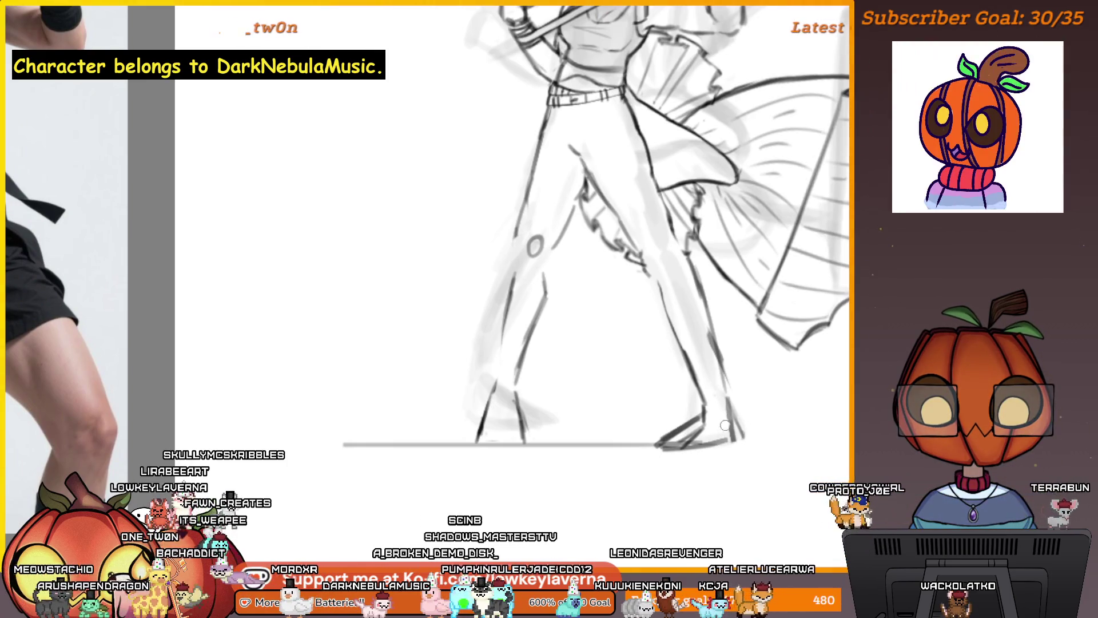
scroll(710, 374, "down", 5)
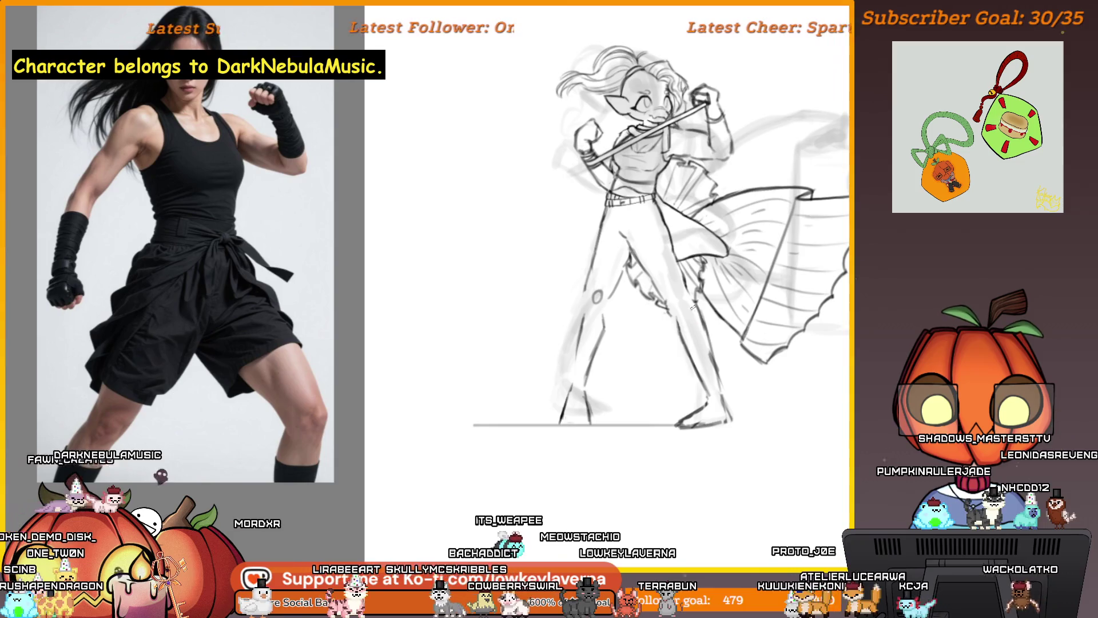
key("m")
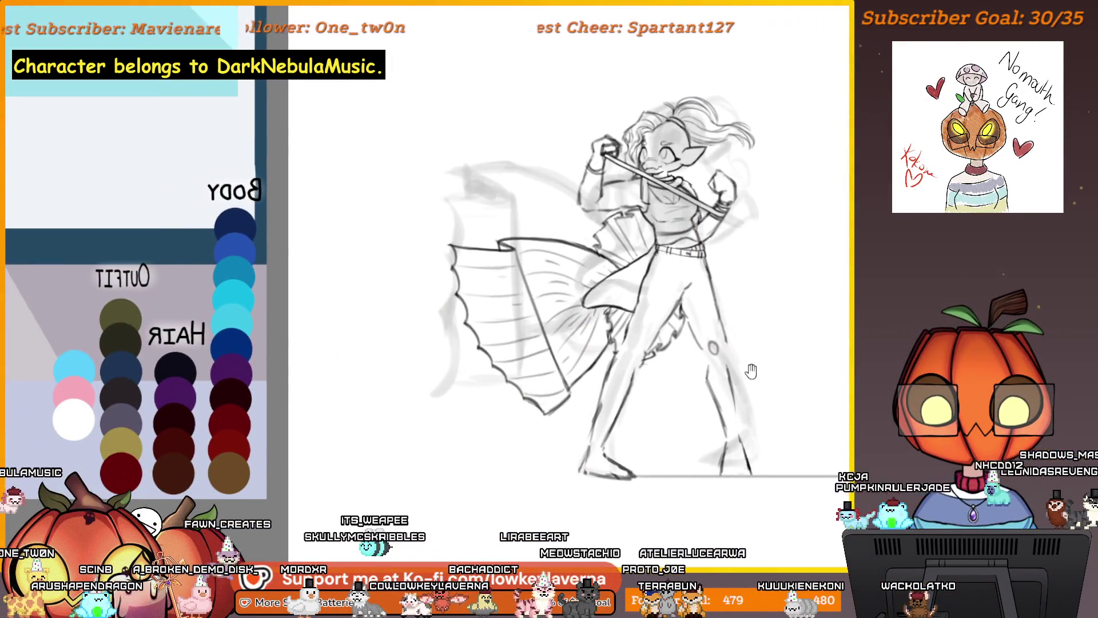
left_click_drag(752, 371, 638, 342)
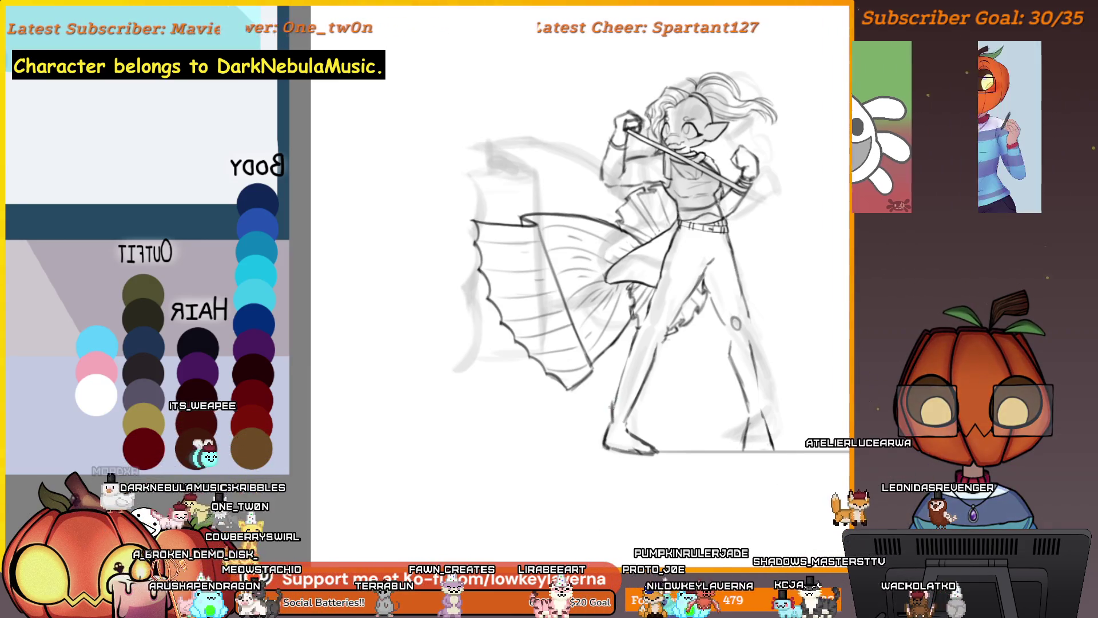
- Pan and zoom the mirrored sketch to frame the legs, fin-skirt and head
left_click_drag(647, 329, 636, 334)
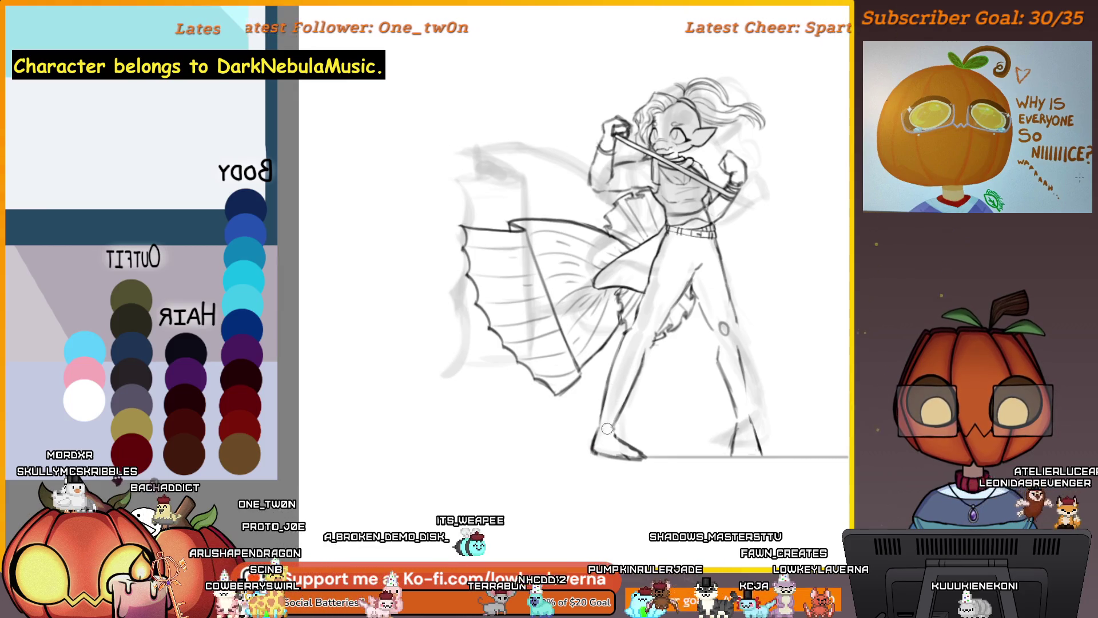
scroll(610, 421, "down", 3)
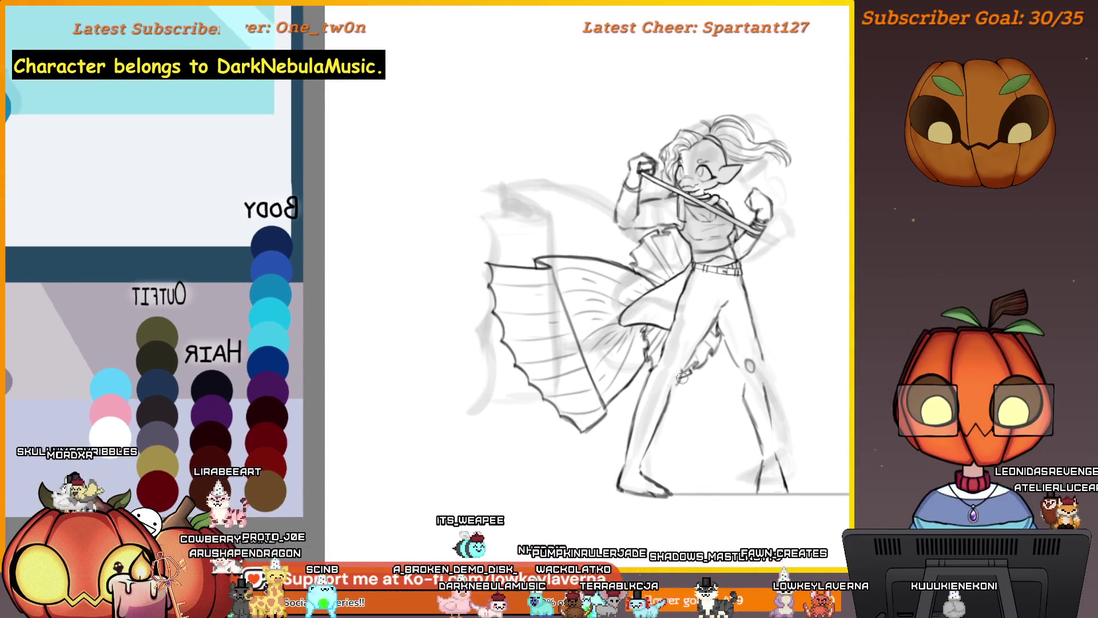
scroll(702, 399, "down", 1)
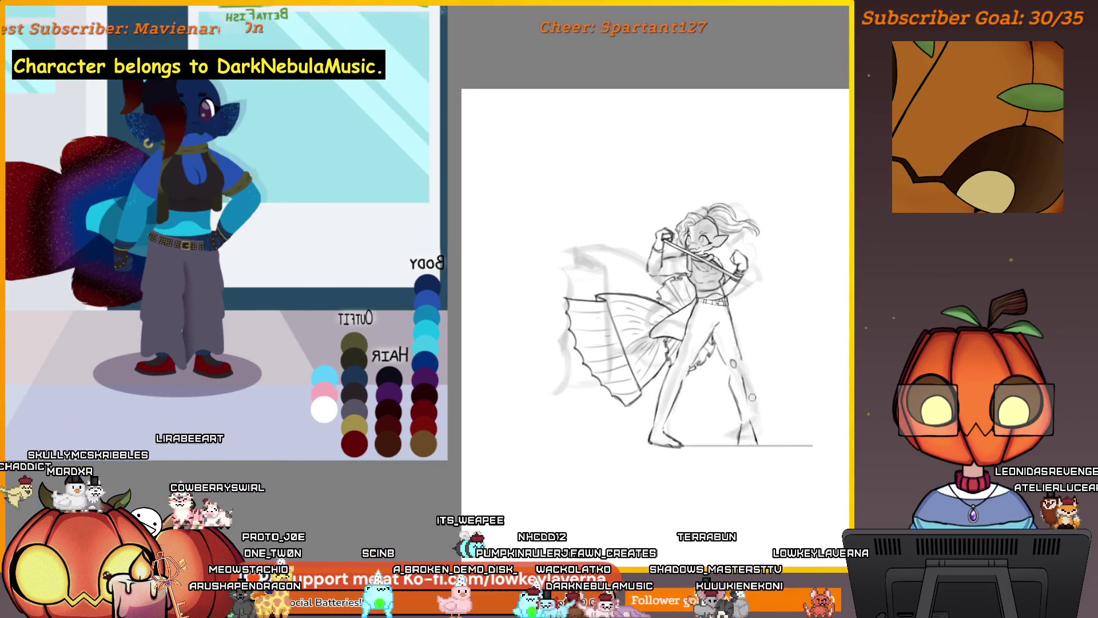
scroll(753, 397, "up", 1)
scroll(656, 447, "up", 2)
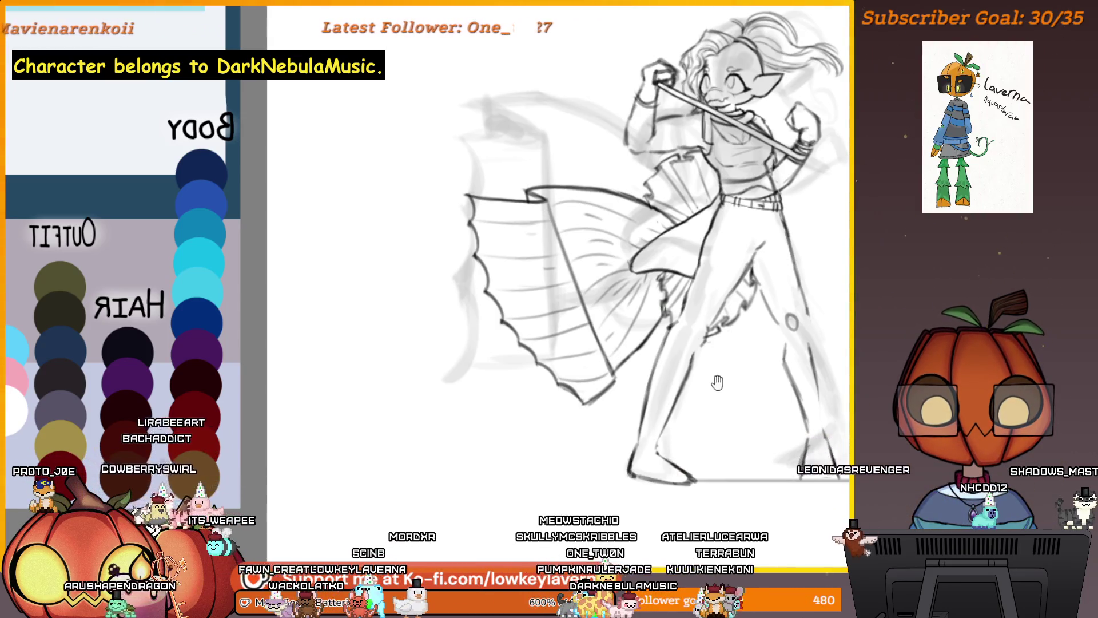
mouse_move(645, 466)
left_mouse_down()
mouse_move(604, 482)
mouse_move(568, 450)
left_mouse_up()
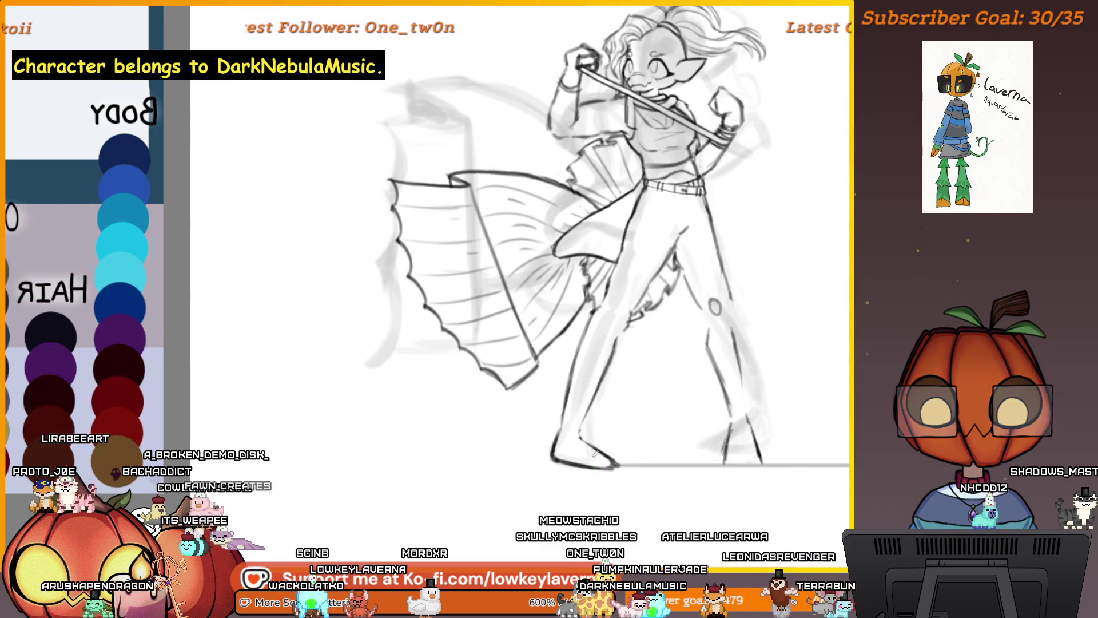
left_click_drag(640, 391, 596, 451)
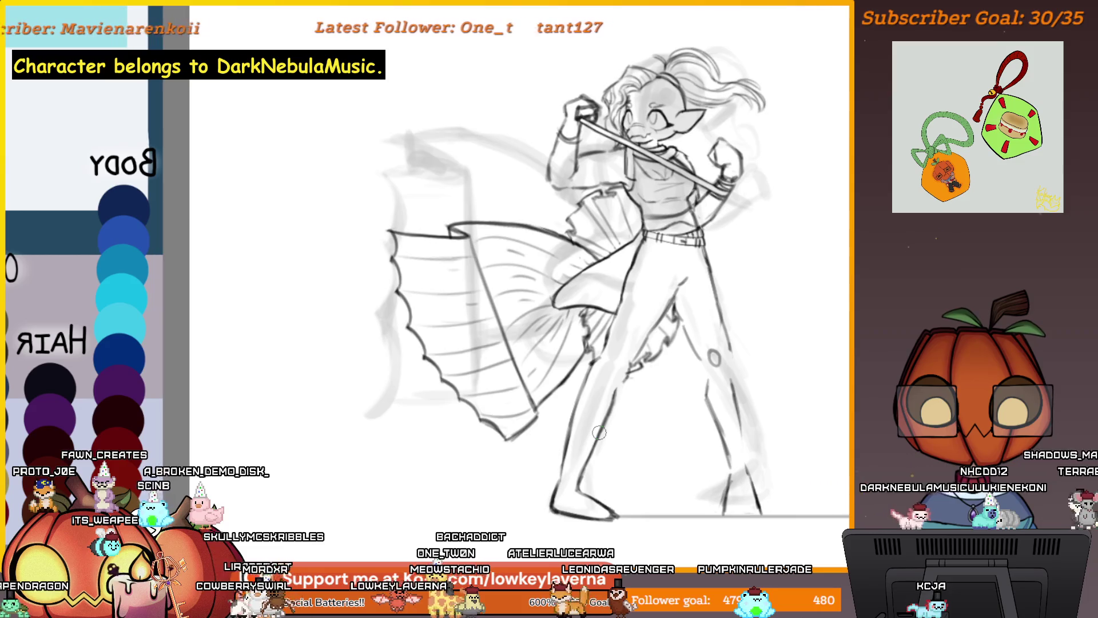
- Unflip the view and zoom out to show the full figure beside the reference photo
key("m")
scroll(711, 326, "up", 5)
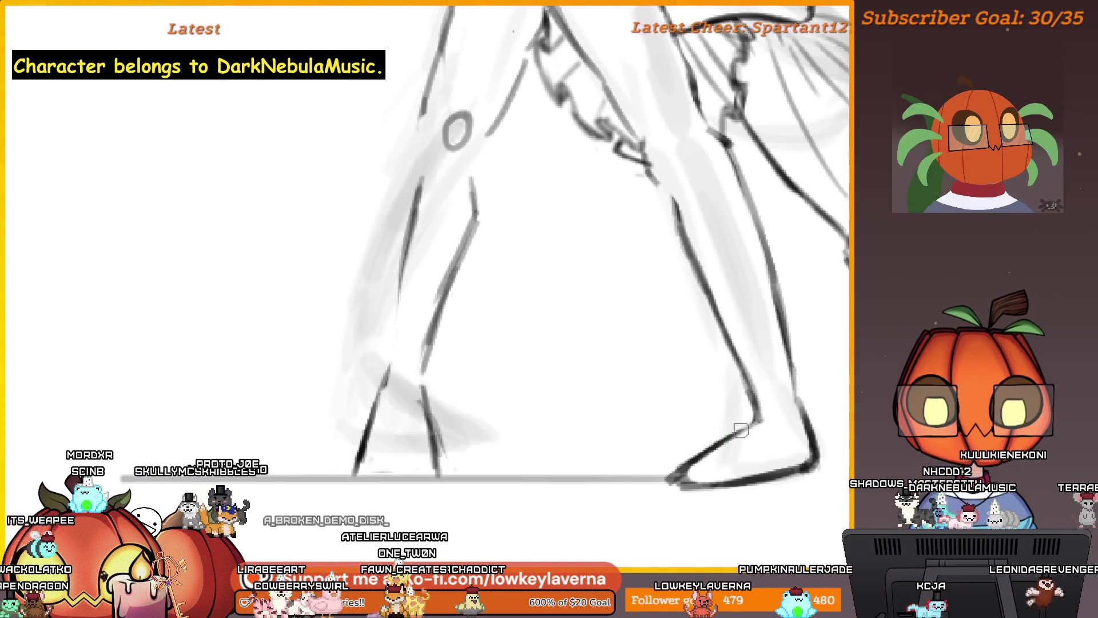
left_click_drag(734, 426, 719, 441)
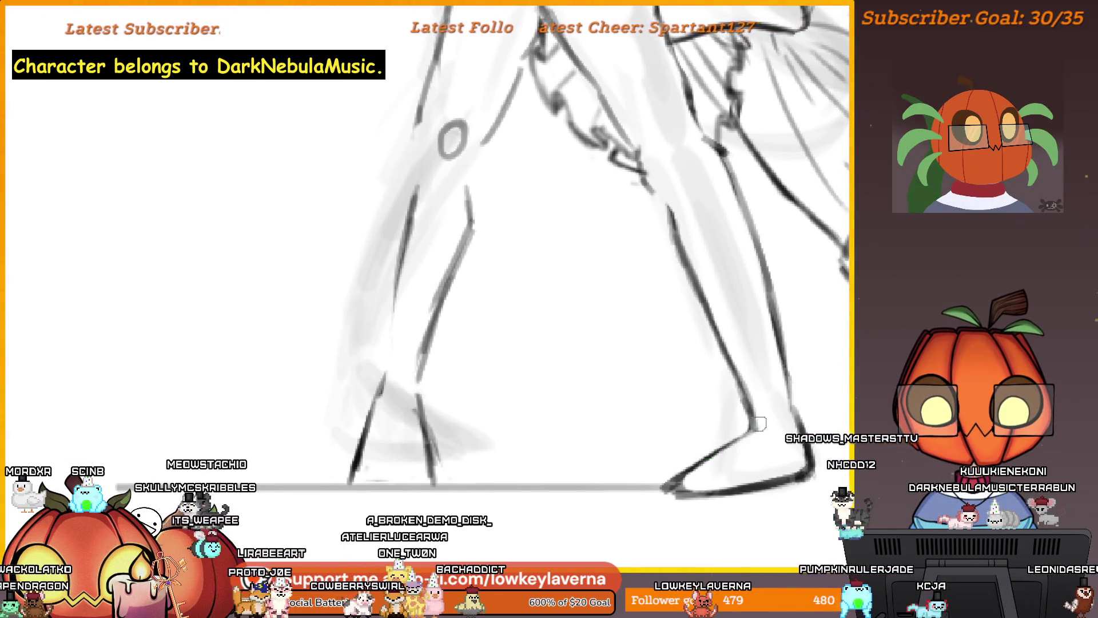
scroll(759, 423, "down", 2)
scroll(728, 432, "down", 2)
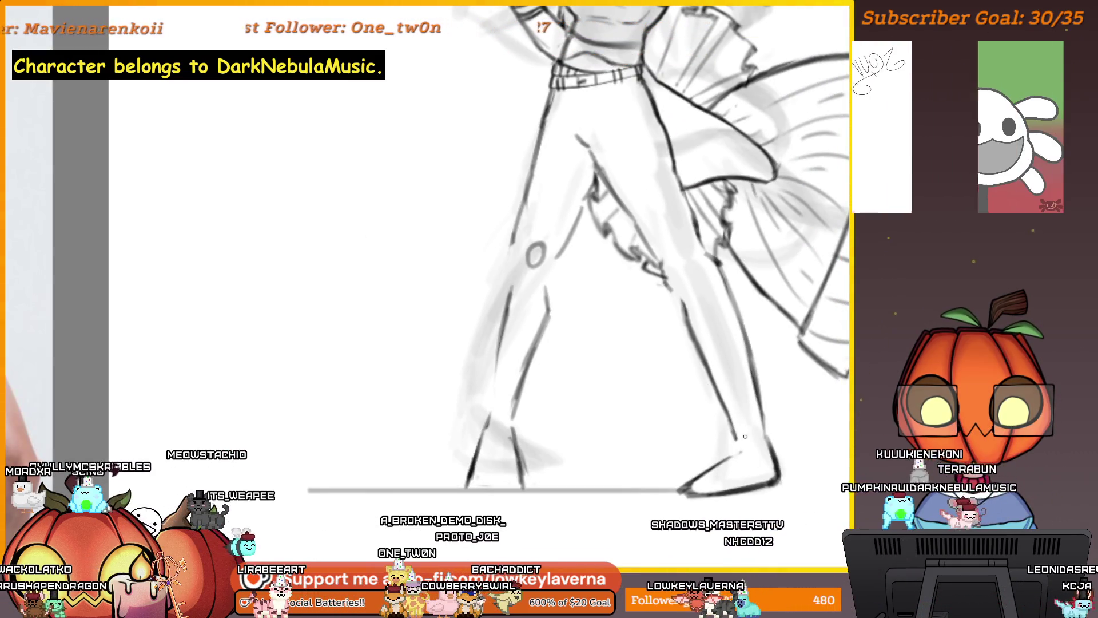
scroll(721, 441, "up", 1)
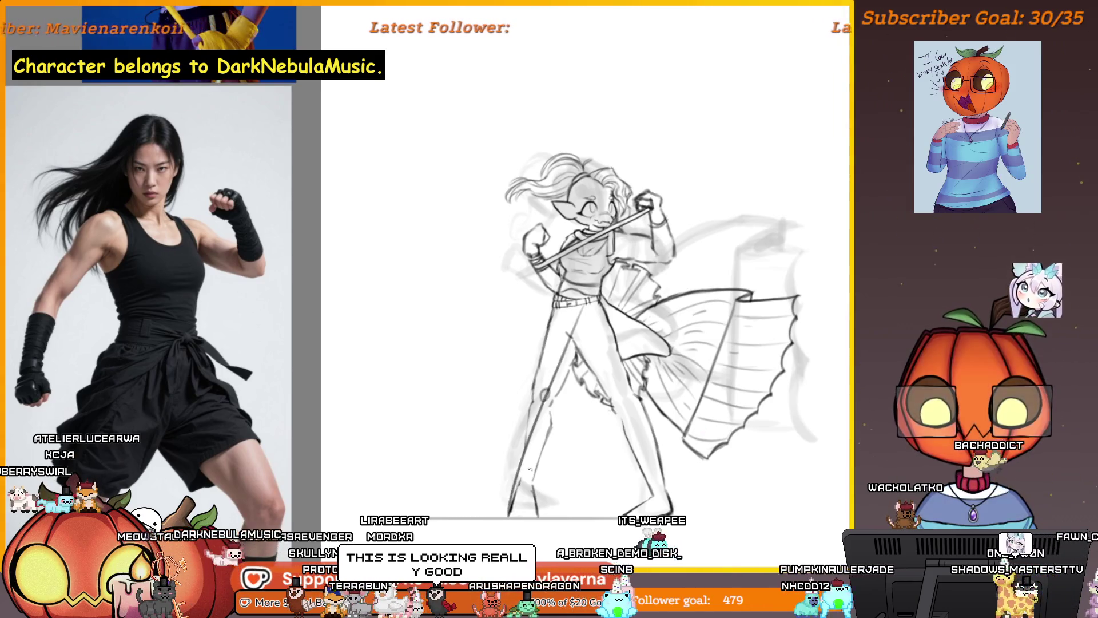
left_click_drag(515, 327, 449, 492)
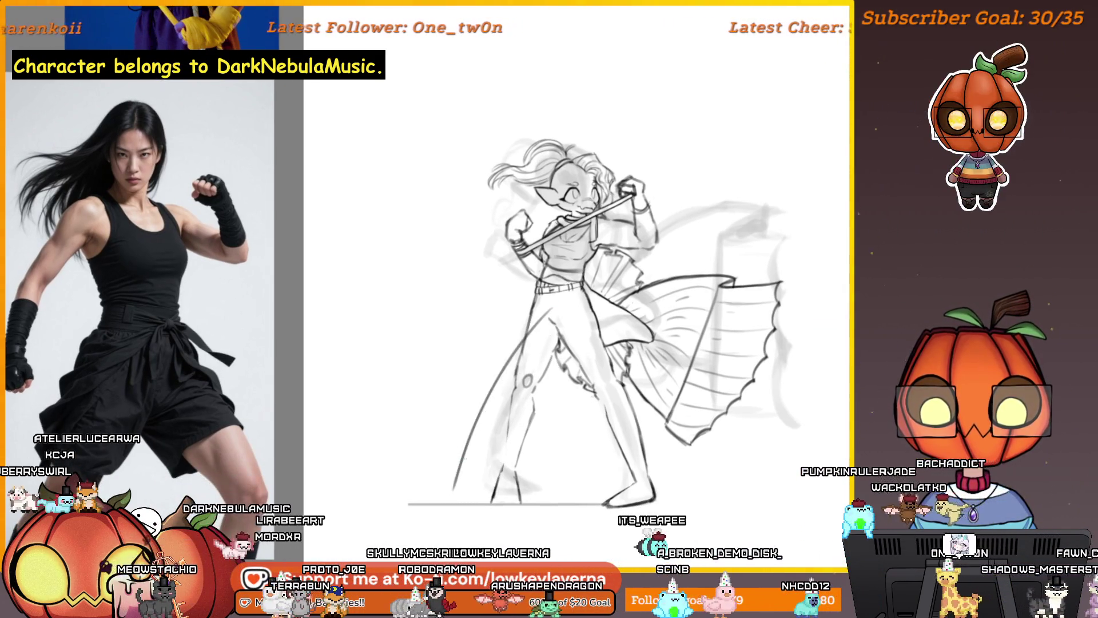
key("ctrl+z")
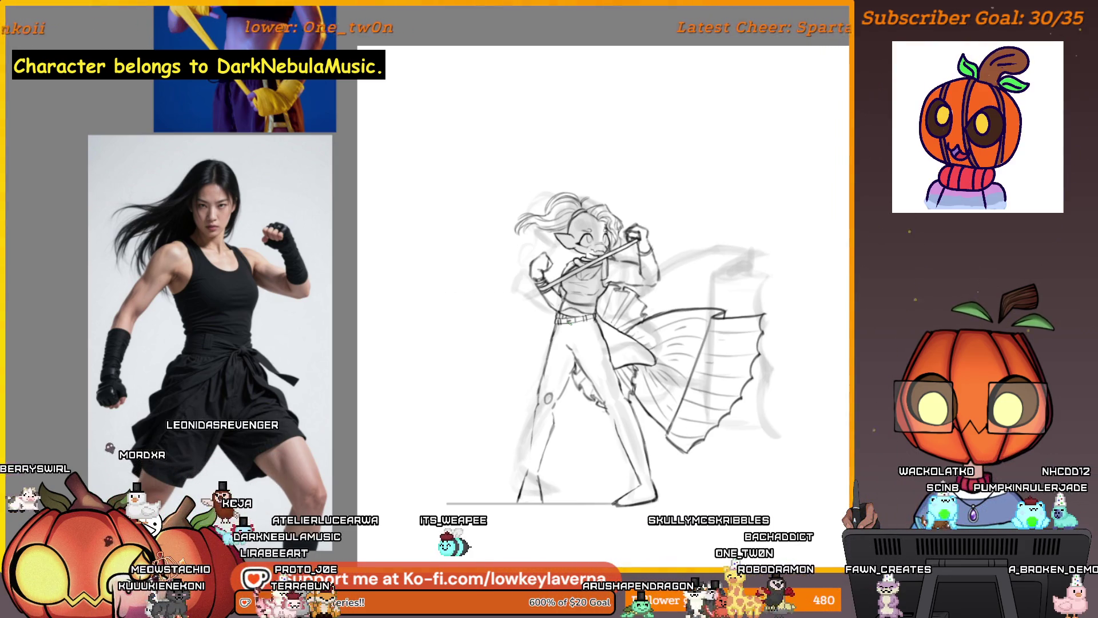
key("Delete")
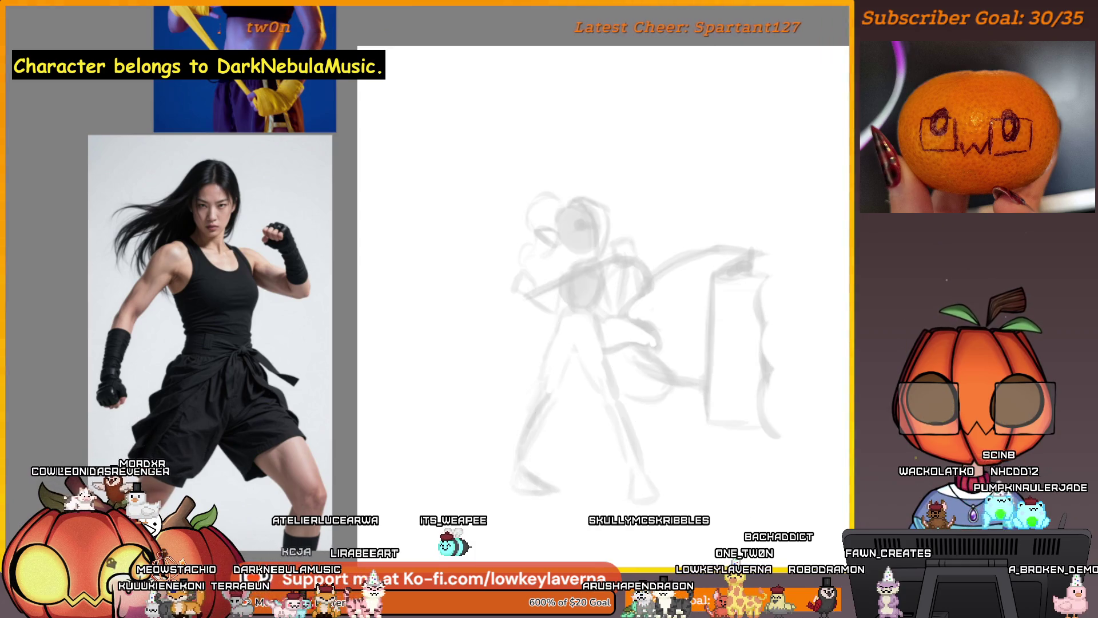
key("ctrl+z")
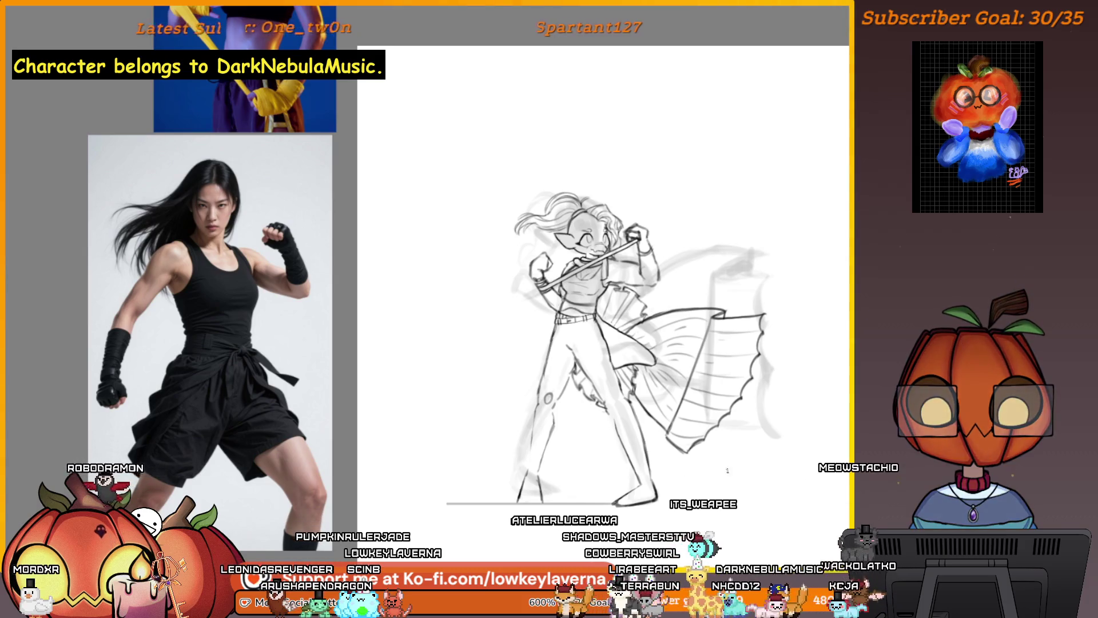
- Try a stroke by the feet and undo it, then mirror the canvas and pan it beside the palette
left_click_drag(730, 472, 671, 485)
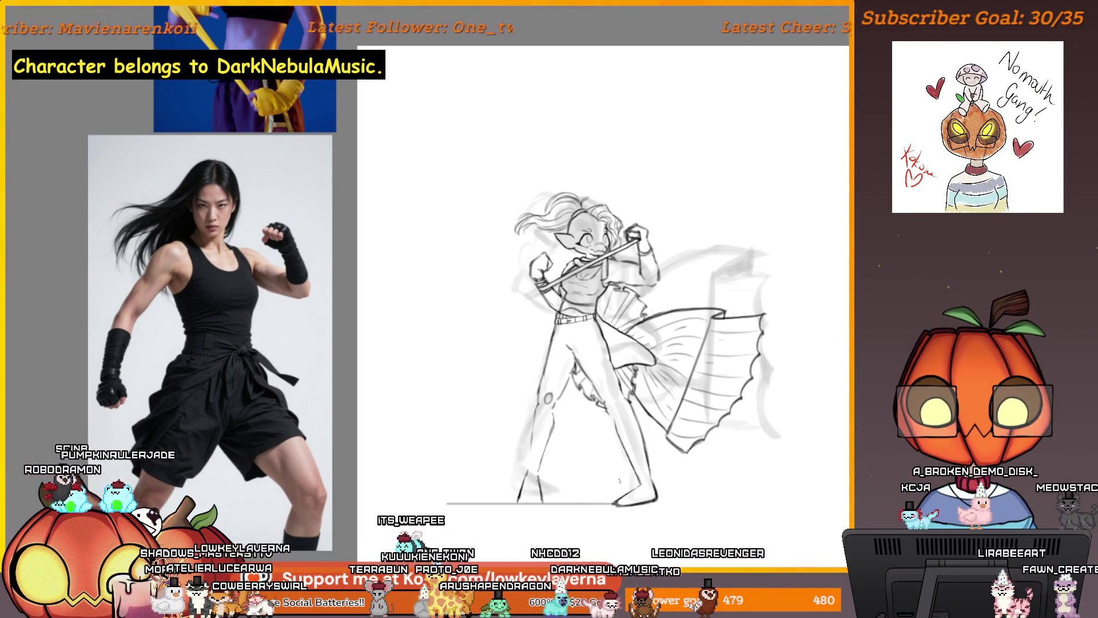
key("ctrl+z")
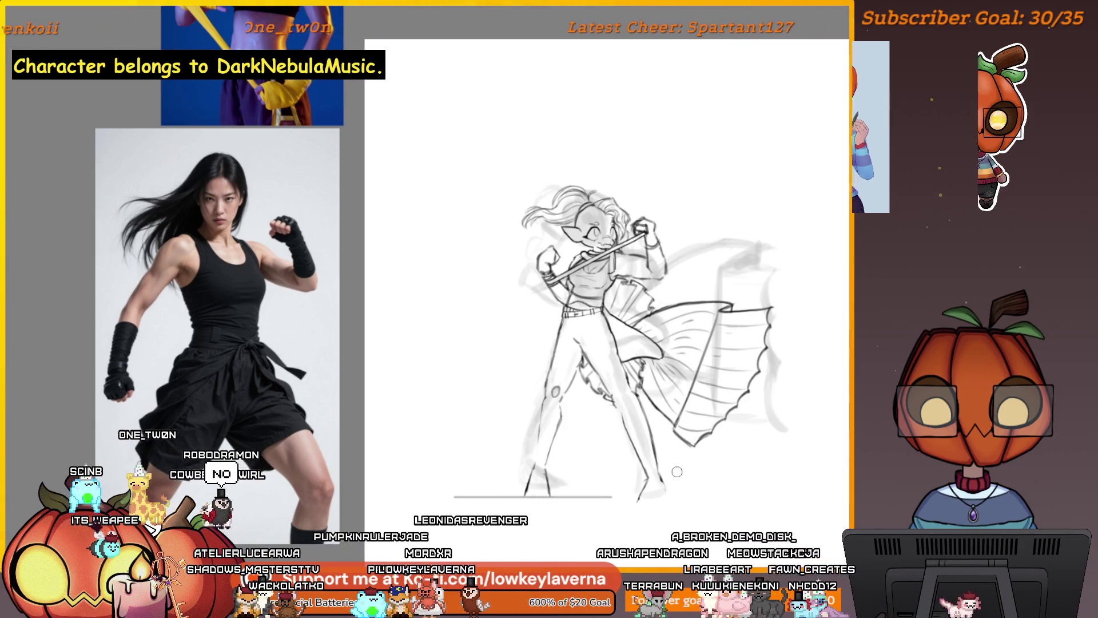
key("m")
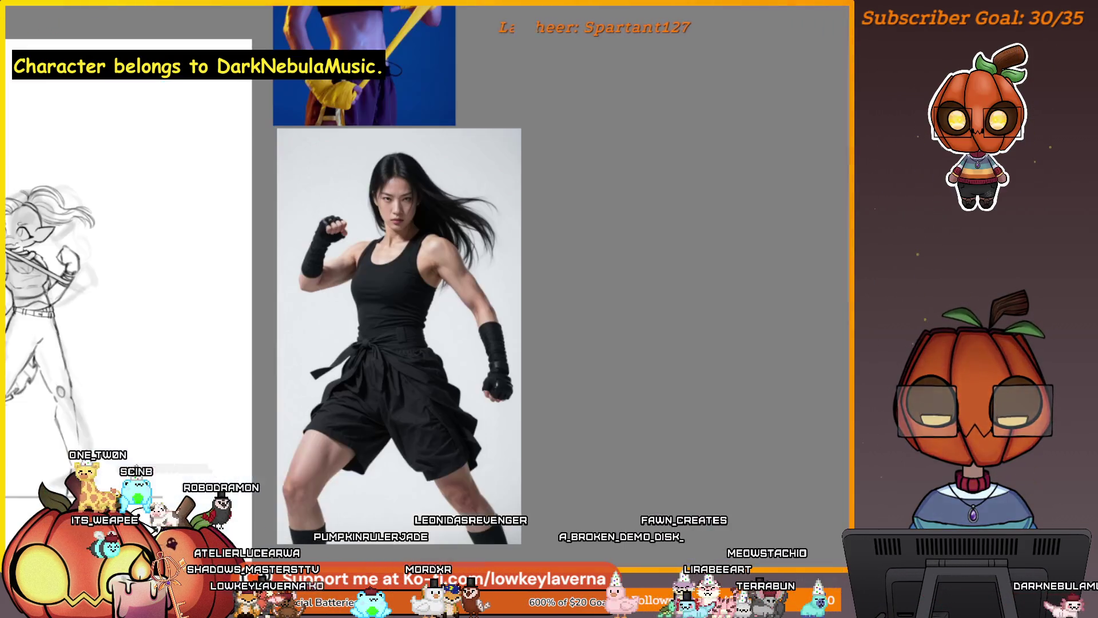
mouse_move(68, 400)
left_mouse_down()
mouse_move(554, 400)
mouse_move(603, 439)
left_mouse_up()
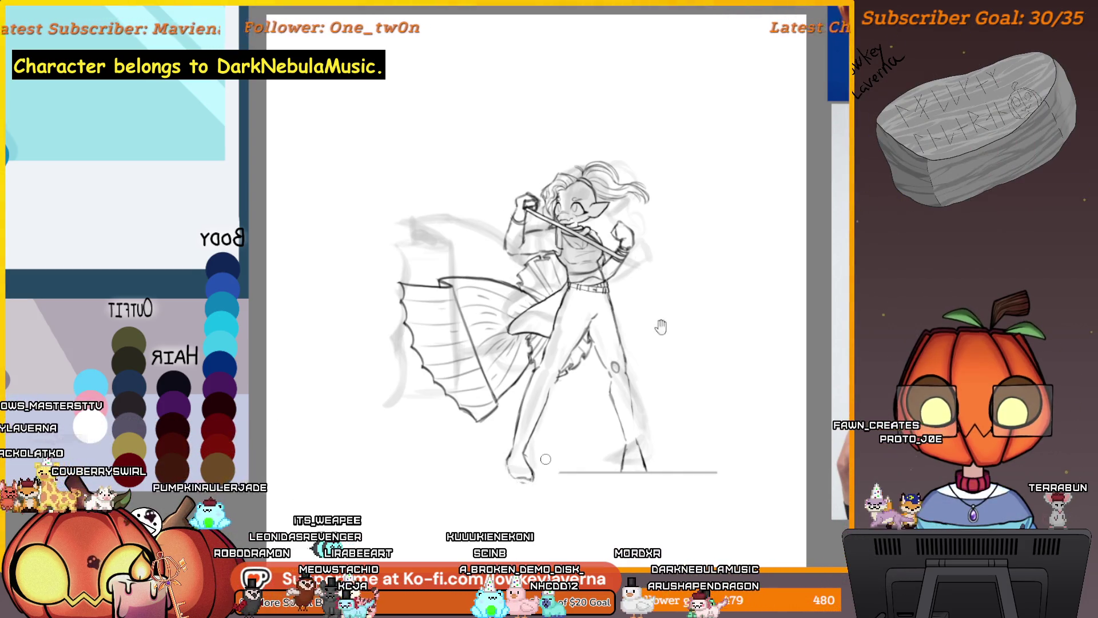
- Add a diagonal stroke beside the hip, then flip the canvas back to unmirrored
left_click_drag(609, 338, 655, 297)
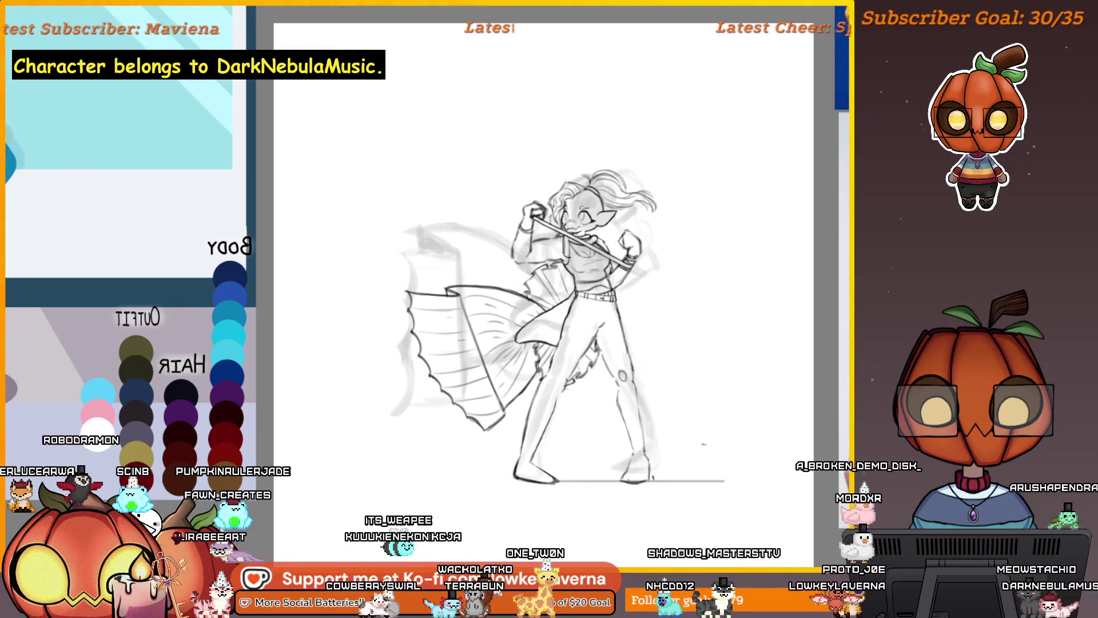
key("m")
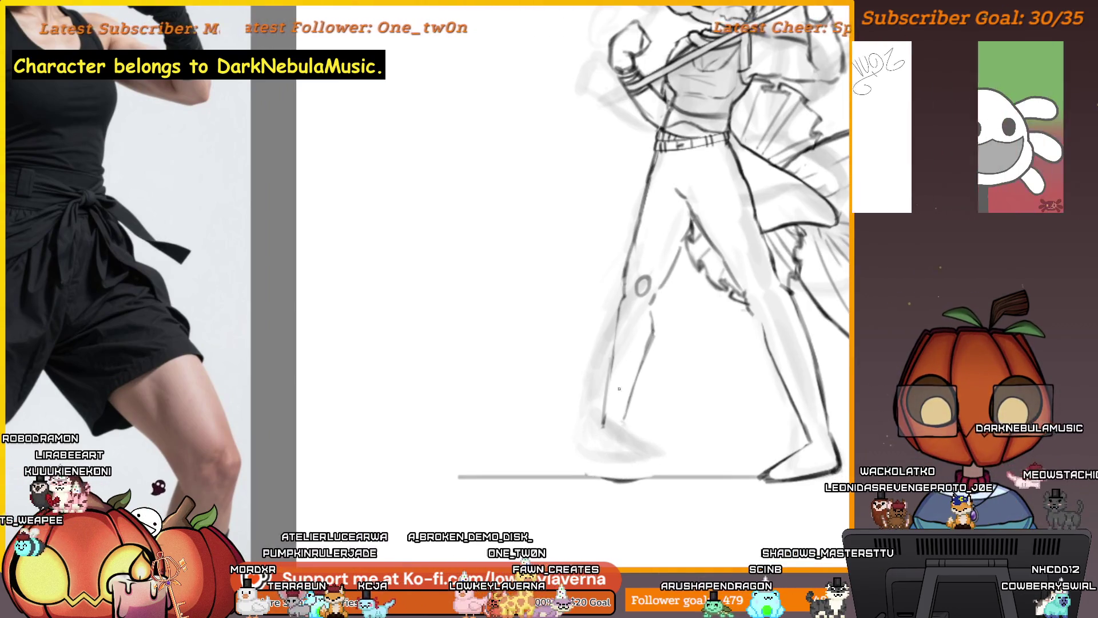
- Extend the leg with a short vertical stroke down to the ground line
left_click_drag(622, 425, 623, 467)
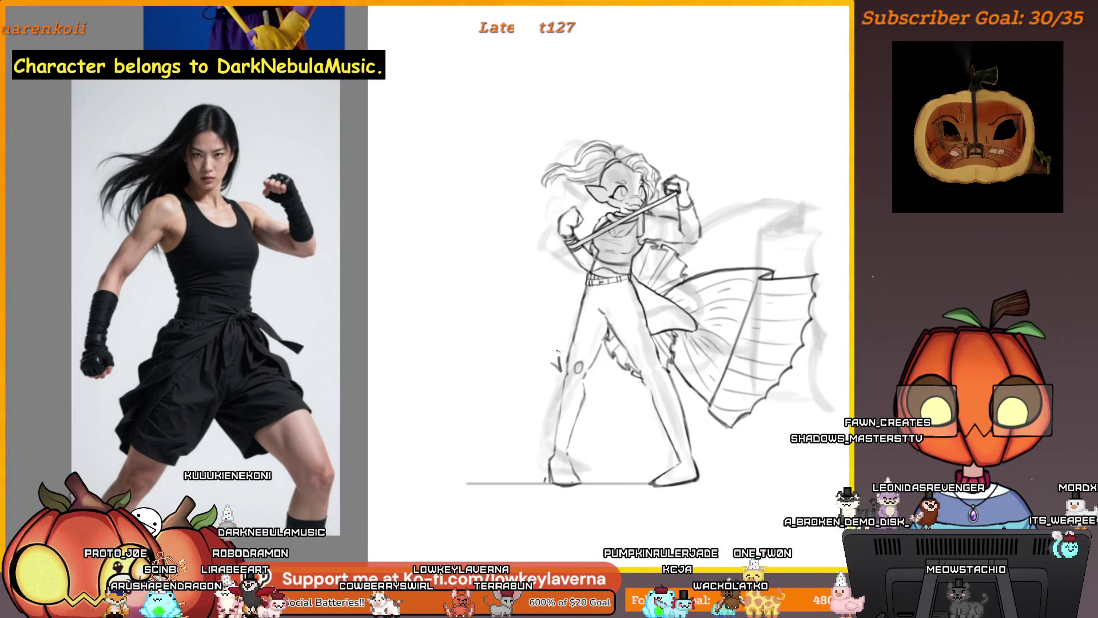
- Add a small V-shaped mark on the character's left leg
left_click_drag(552, 359, 563, 362)
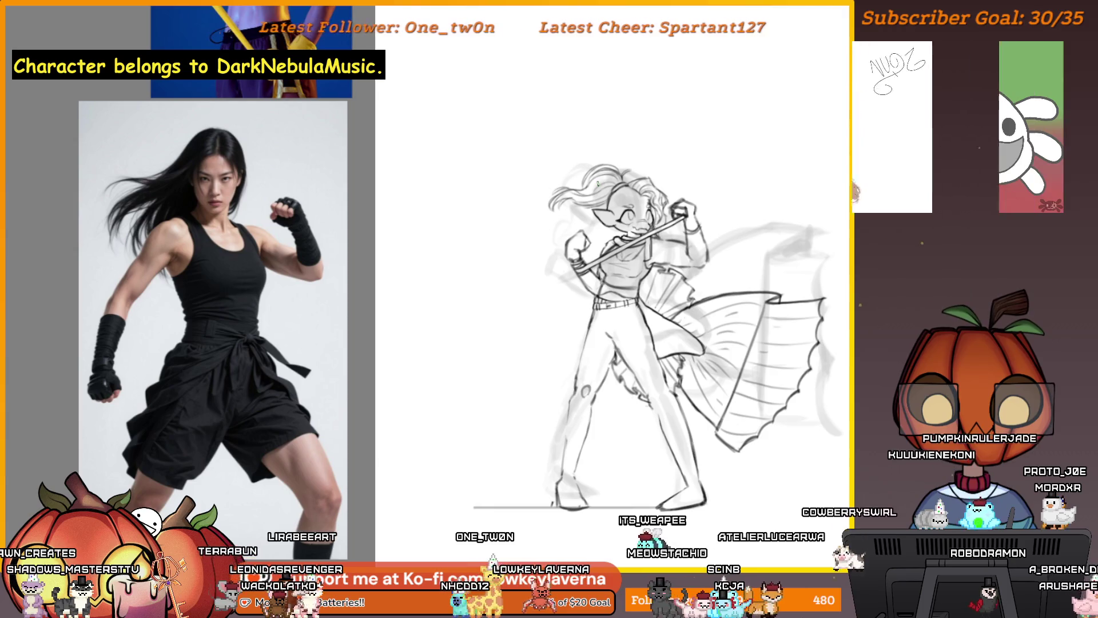
- Draw a long diagonal staff line with a bend down at its lower end, discarding a stray stroke
left_click_drag(452, 120, 431, 197)
scroll(486, 274, "up", 5)
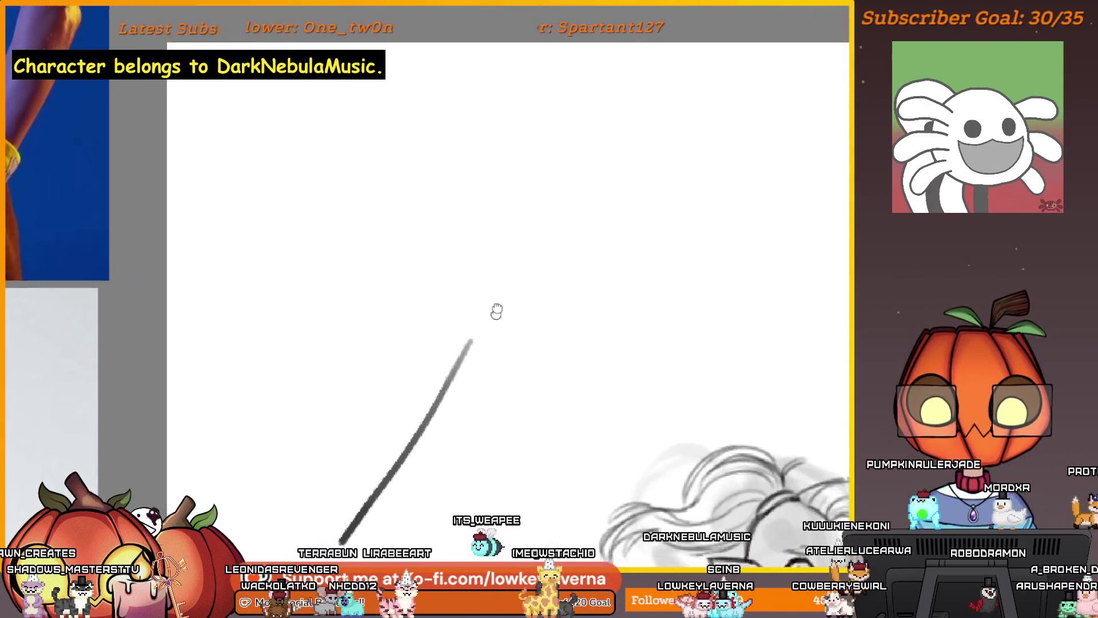
key("ctrl+z")
left_click_drag(623, 98, 444, 286)
left_click_drag(603, 235, 599, 252)
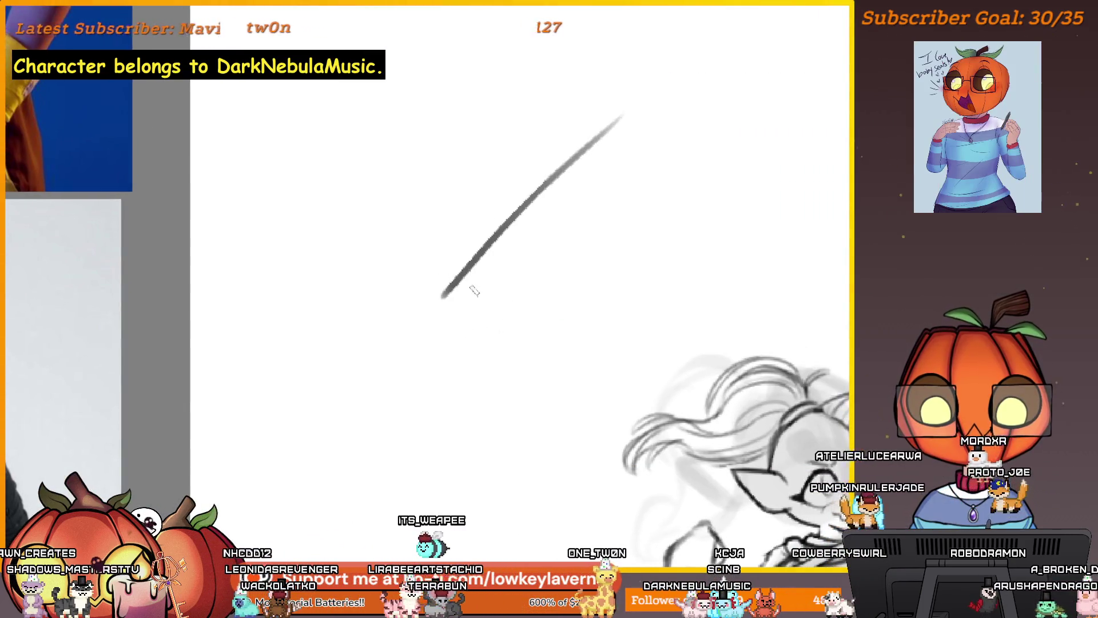
left_click_drag(466, 275, 498, 358)
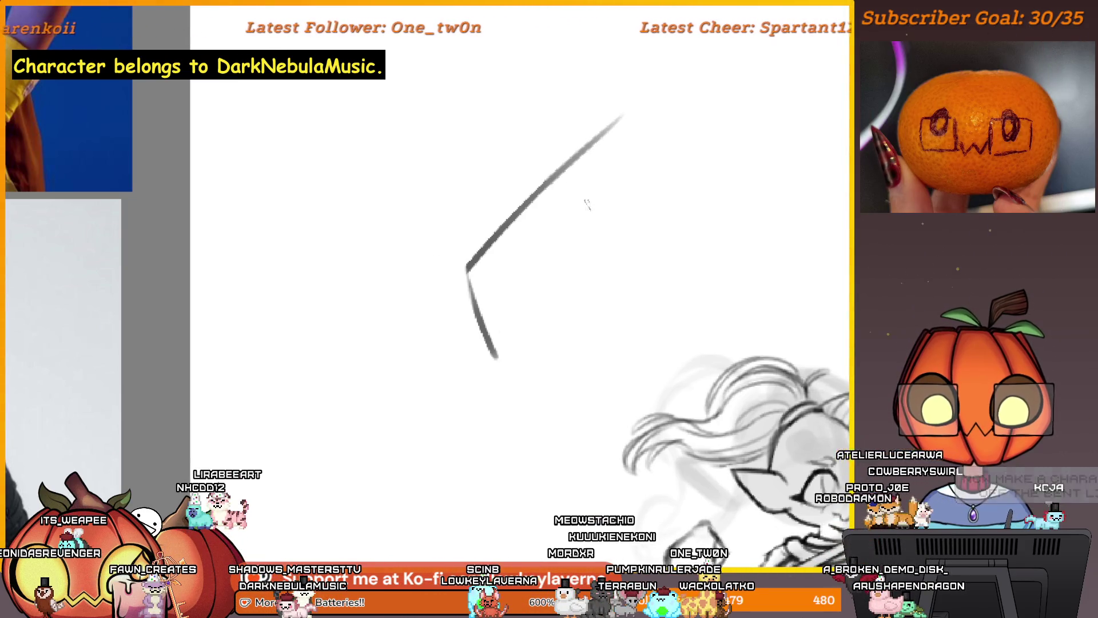
scroll(535, 269, "down", 3)
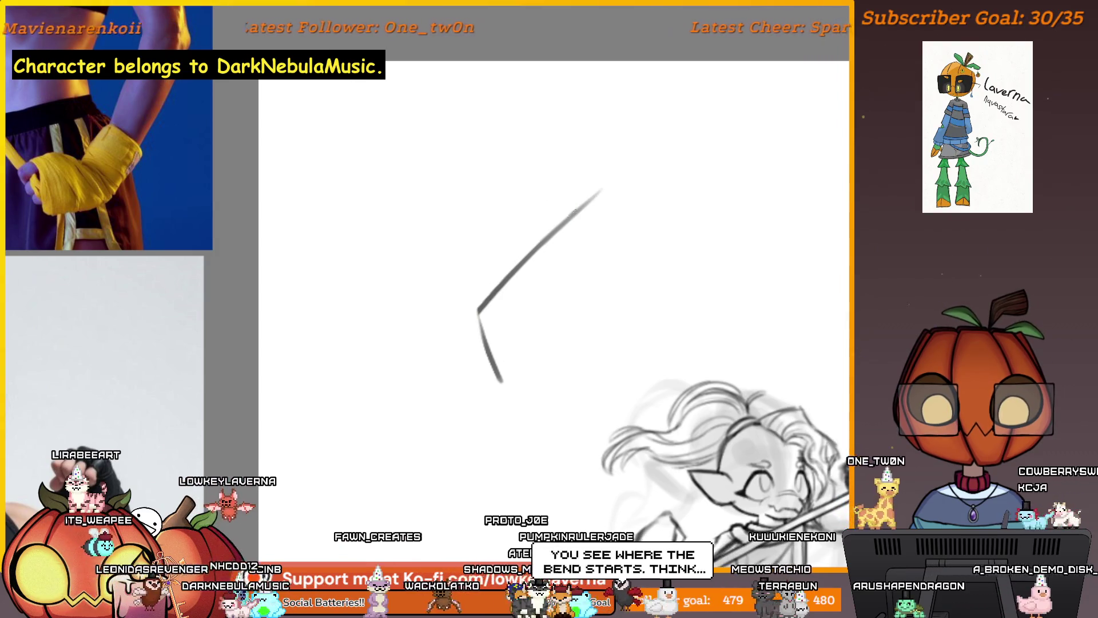
- Try spearhead and trial strokes along the staff, undoing the extra ones
left_click_drag(521, 235, 600, 190)
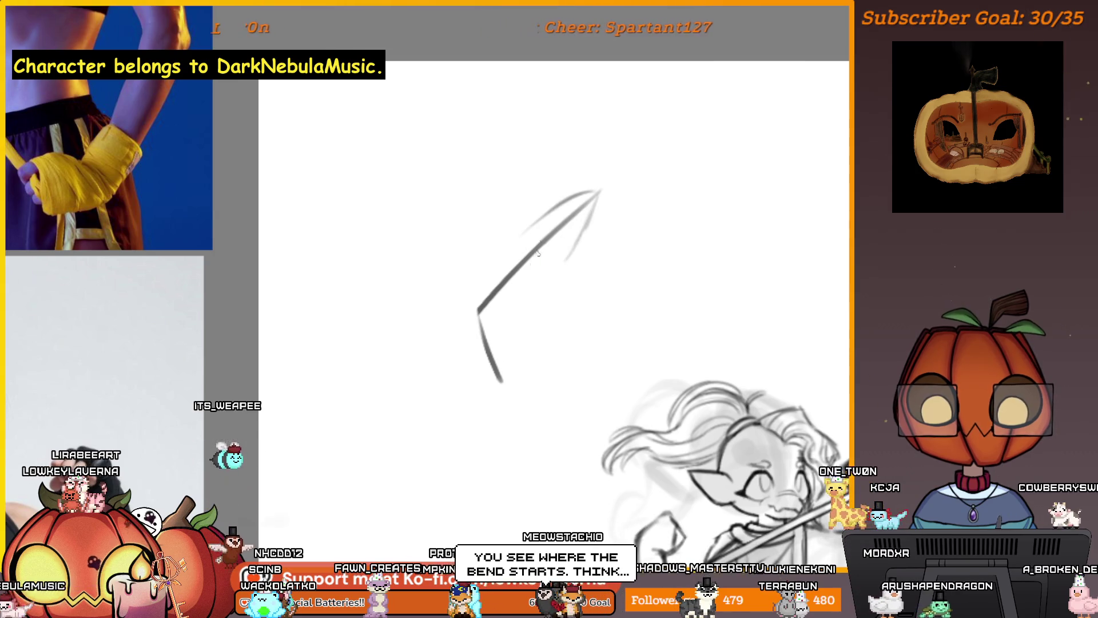
left_click_drag(530, 228, 578, 254)
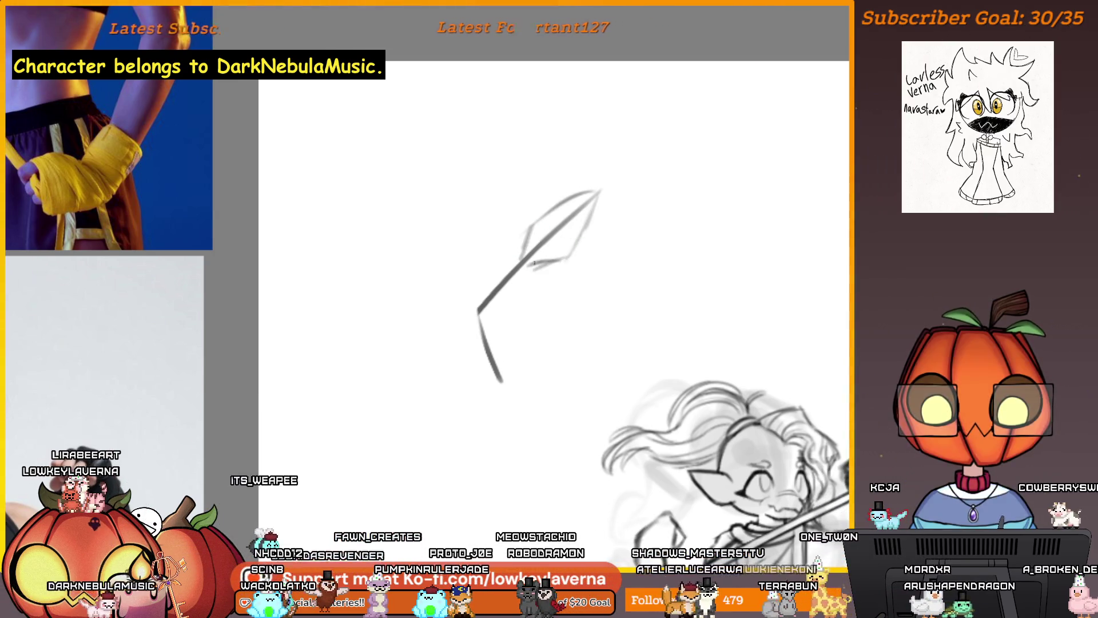
left_click(574, 249, "ctrl")
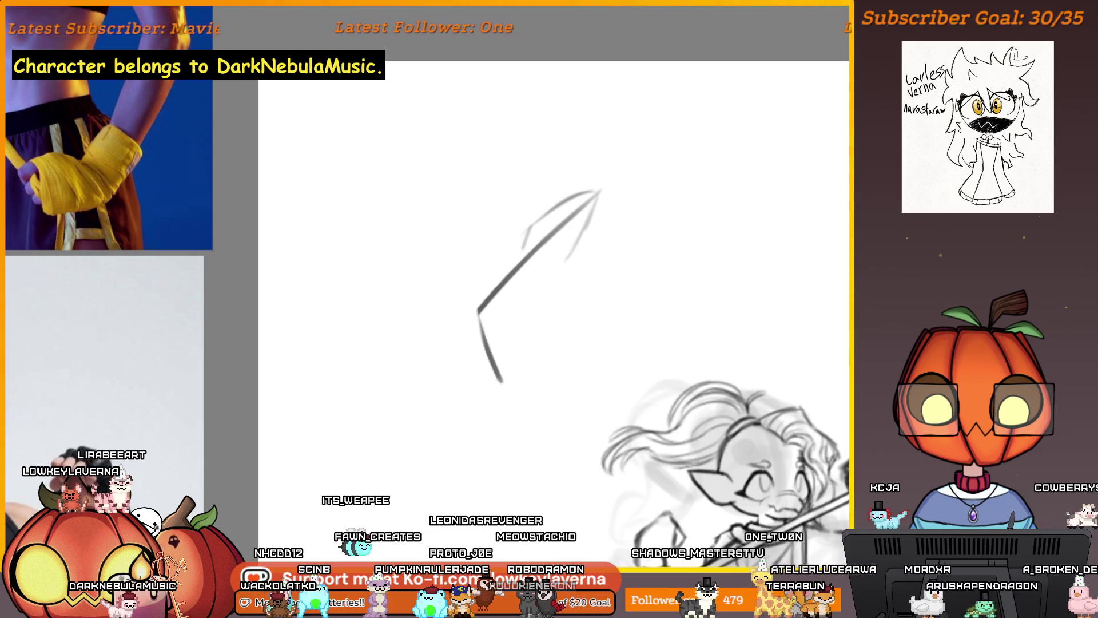
key("ctrl+z")
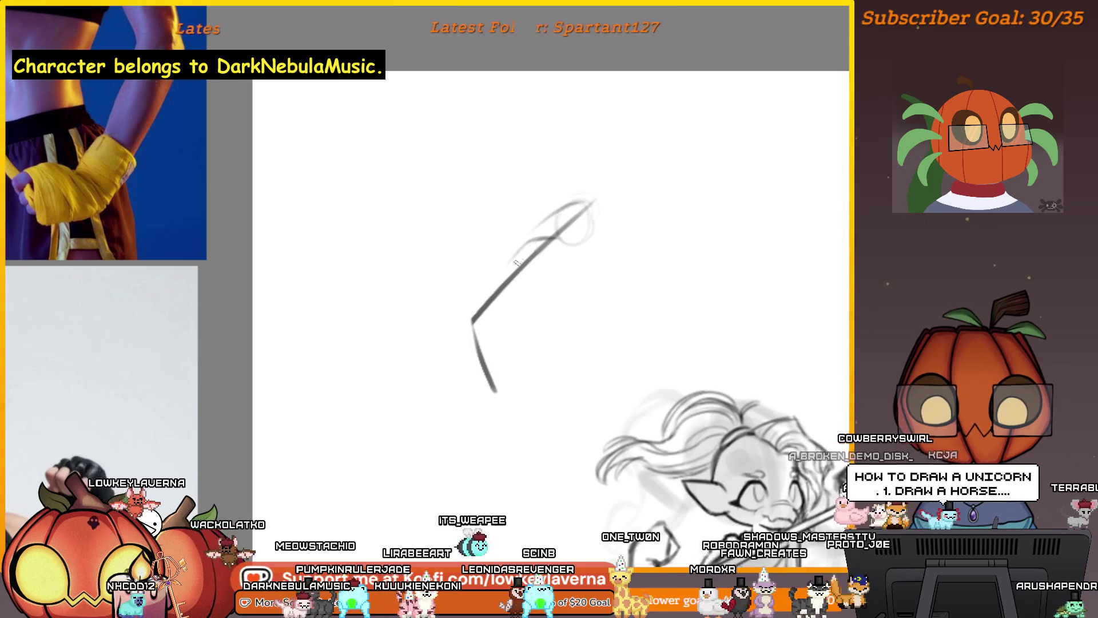
left_click_drag(555, 236, 499, 283)
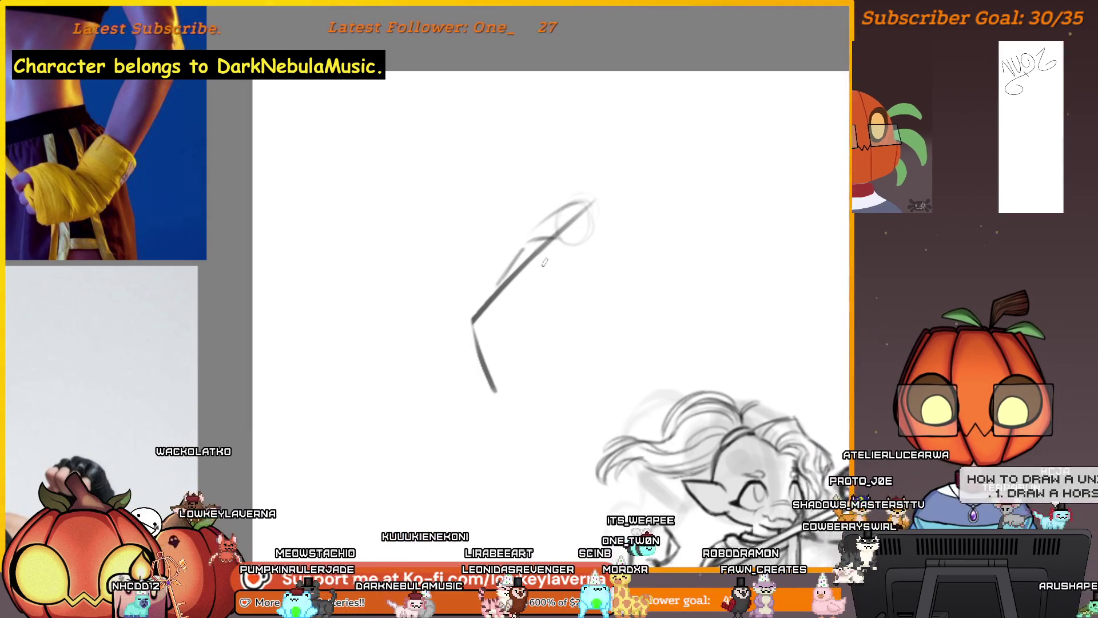
left_click_drag(558, 254, 512, 276)
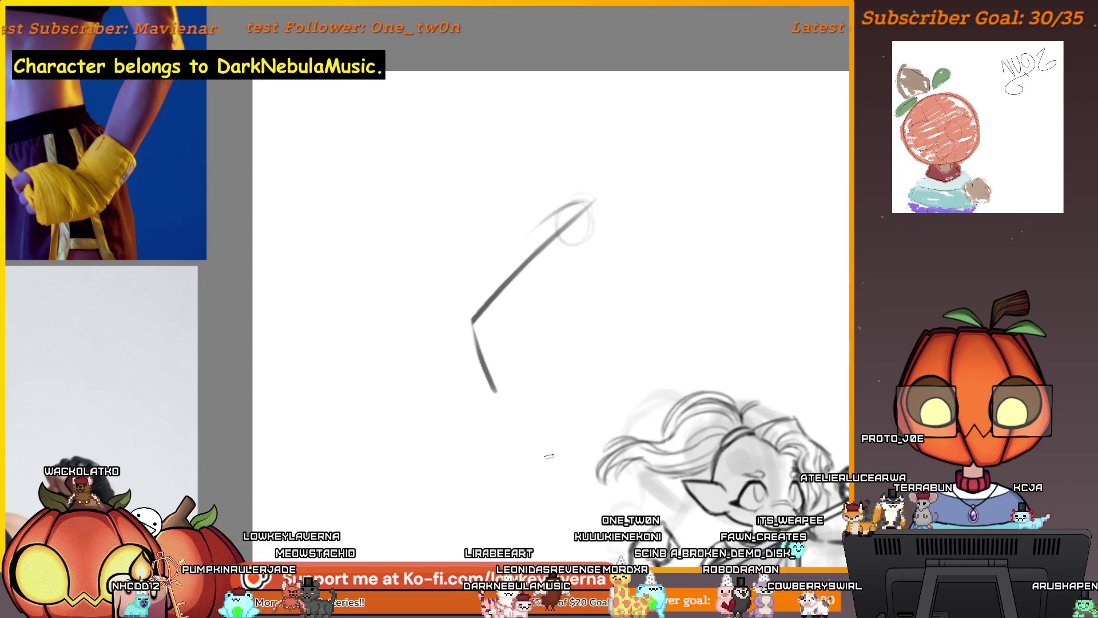
key("ctrl+z")
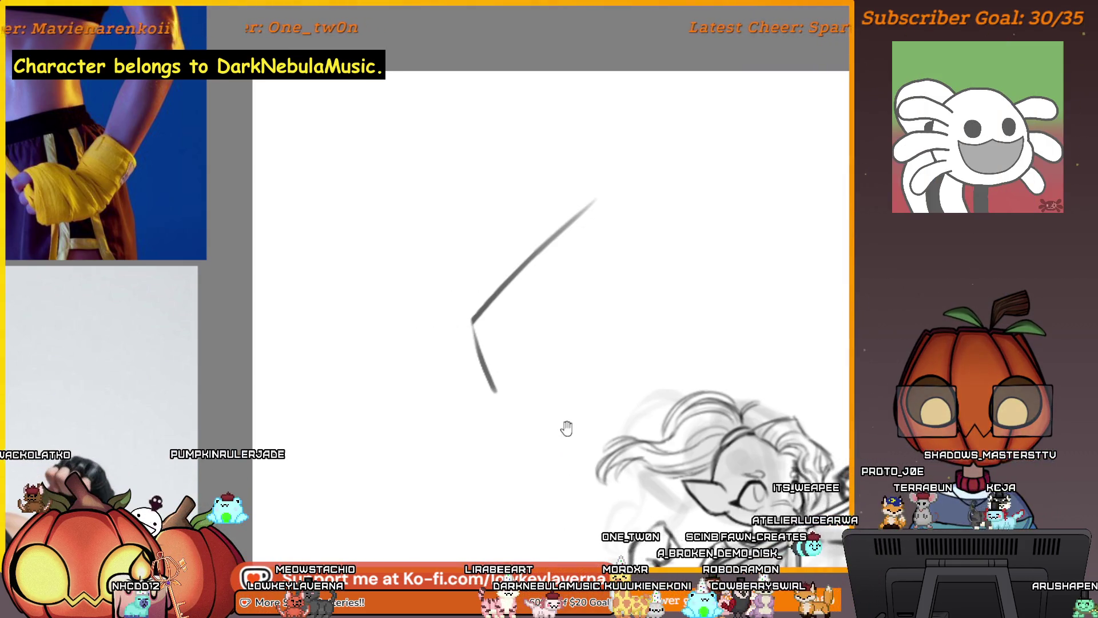
- Try a circle at the staff's top and undo it, remove a faint duplicate, and stroke near the lower leg
left_click_drag(567, 428, 601, 457)
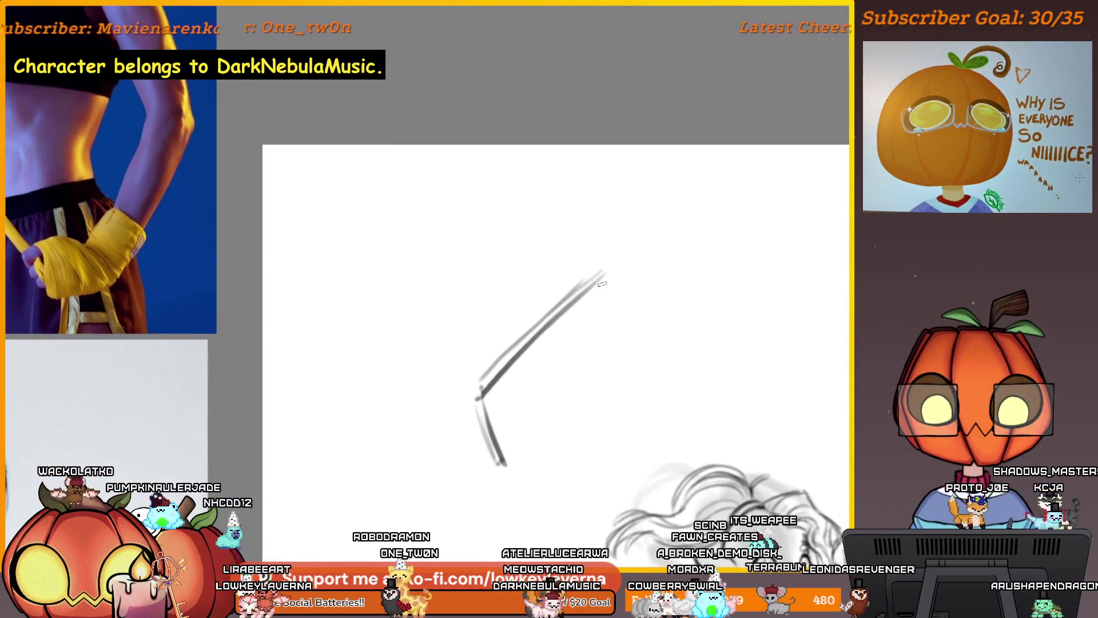
left_click_drag(632, 211, 626, 209)
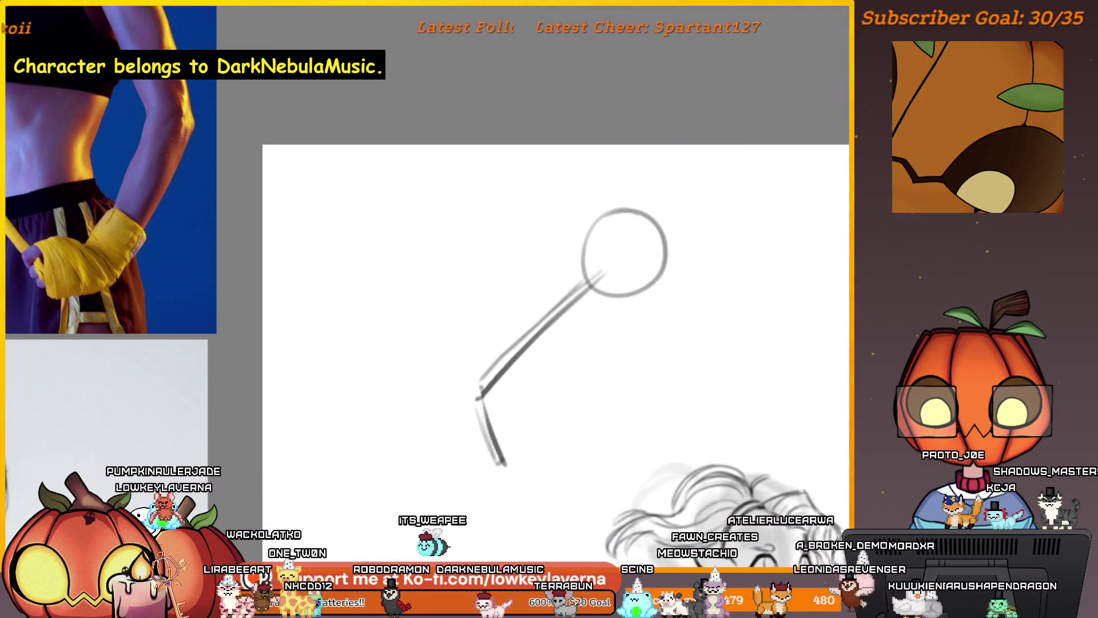
key("ctrl+z")
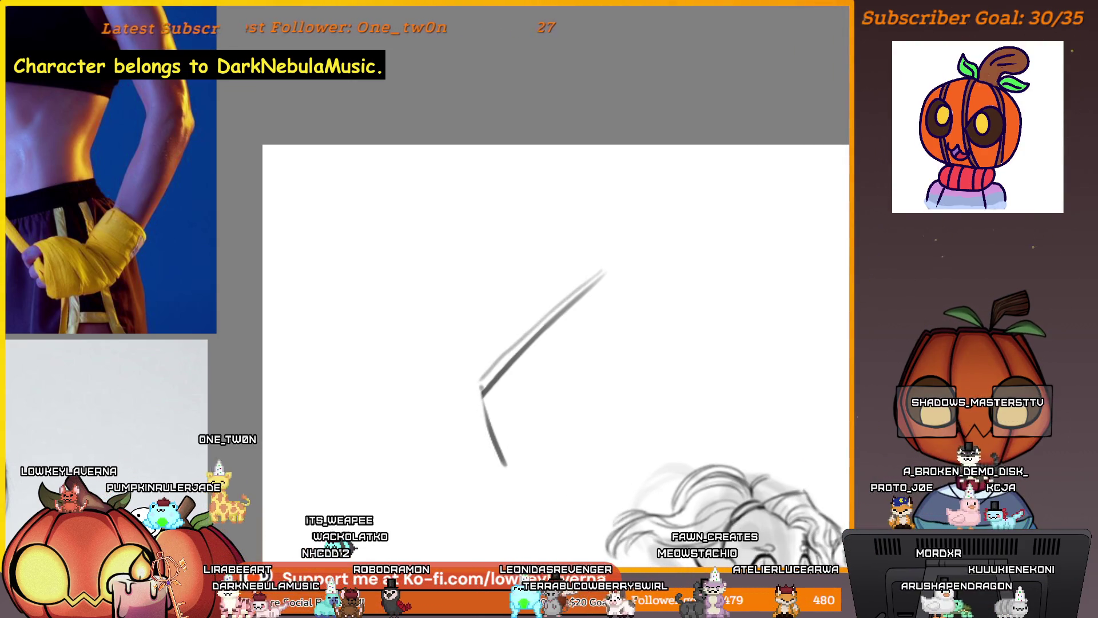
key("alt")
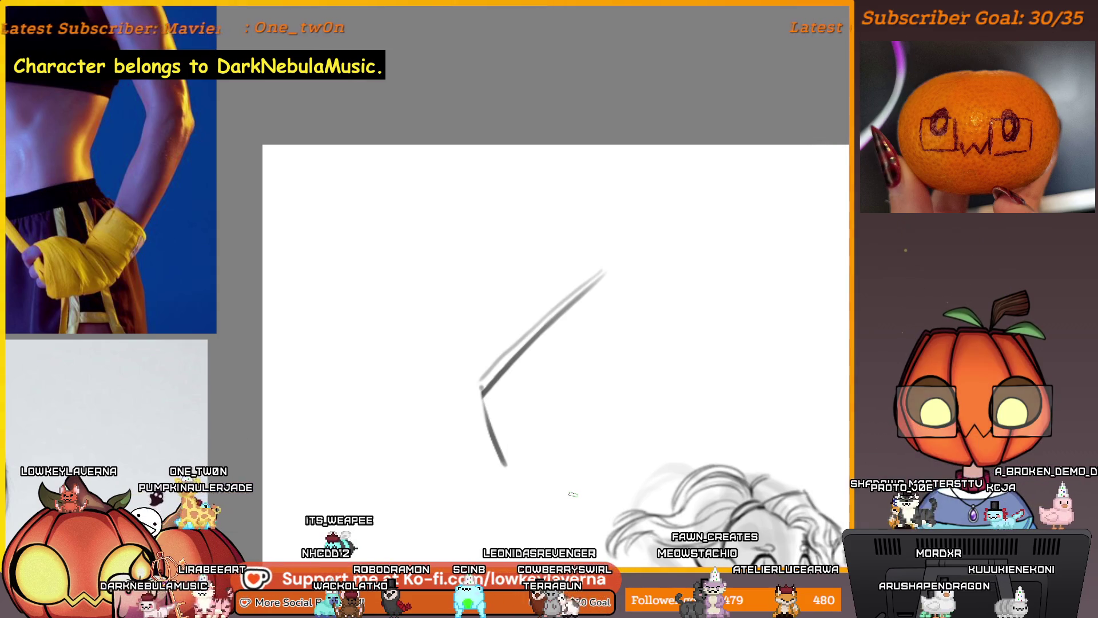
key("ctrl+z")
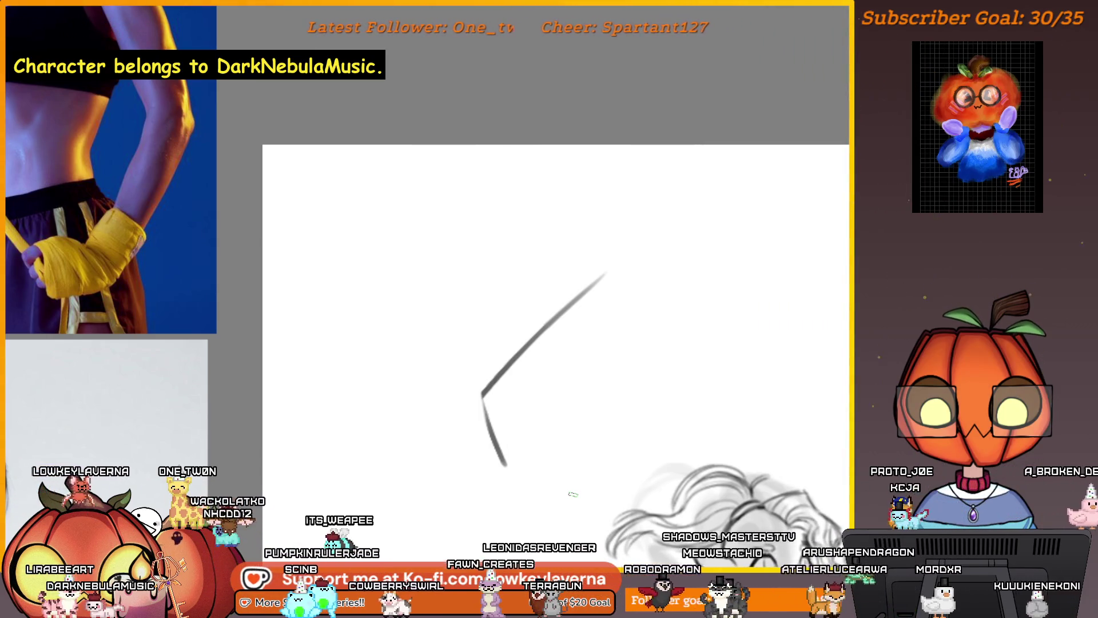
left_click_drag(417, 347, 445, 392)
- Undo a stray stroke, zoom in on the staff's bend, try curved strokes, and place a grey dot there
key("ctrl+z")
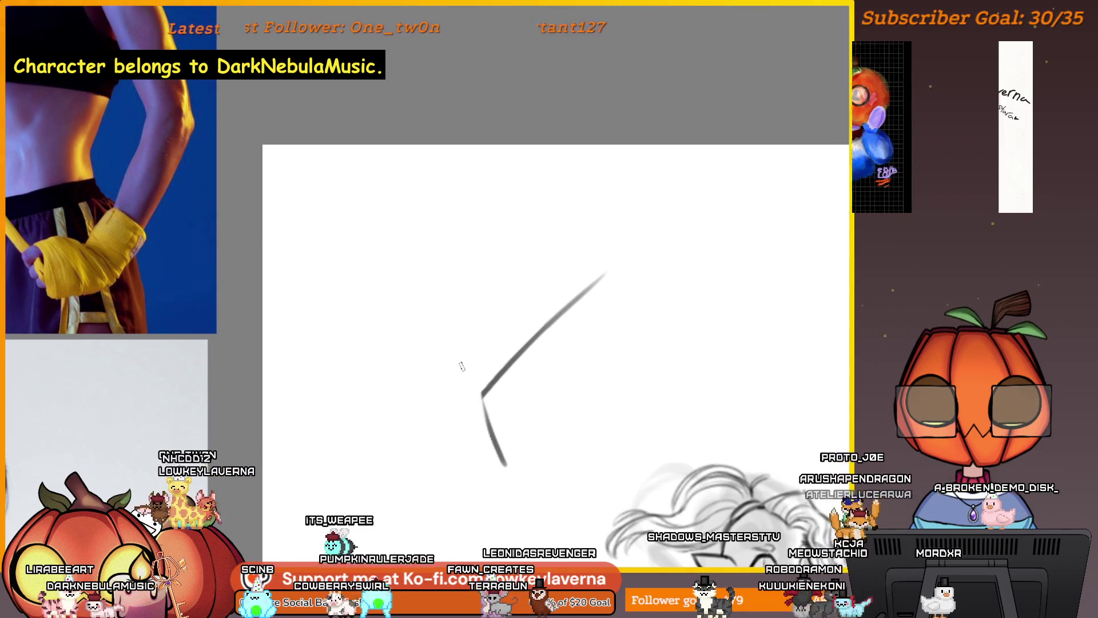
left_click_drag(583, 532, 663, 444)
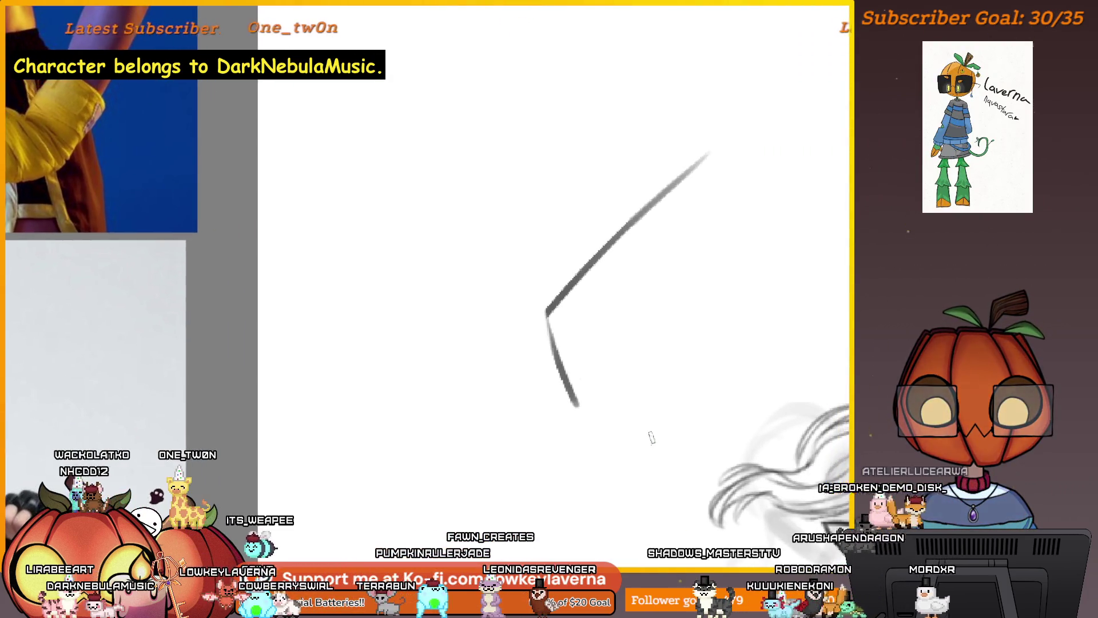
left_click_drag(479, 259, 525, 311)
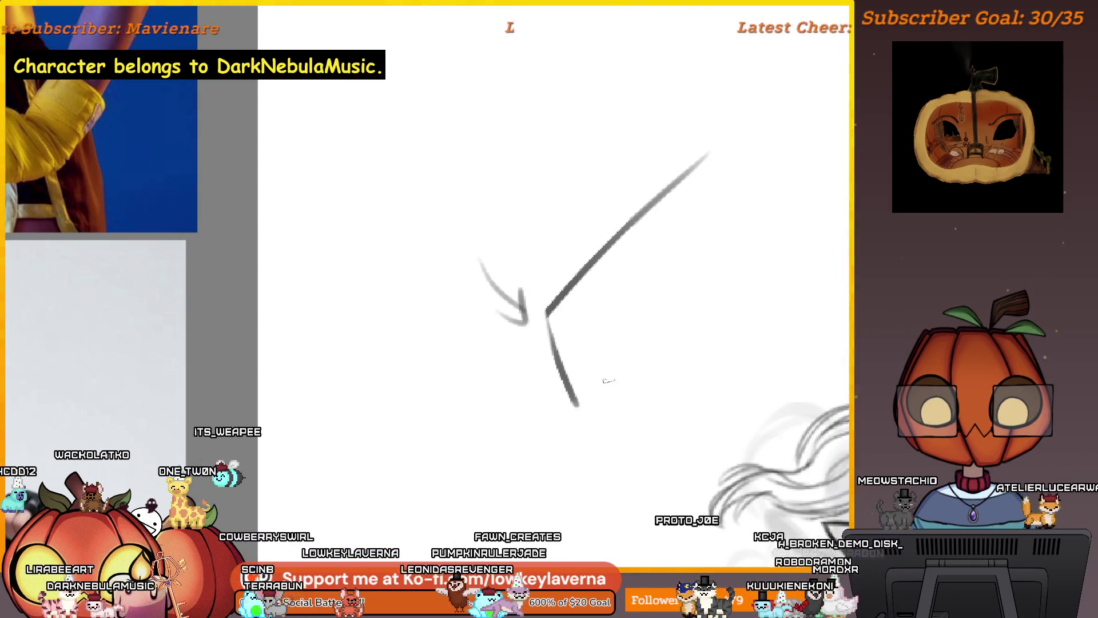
left_click_drag(467, 259, 527, 299)
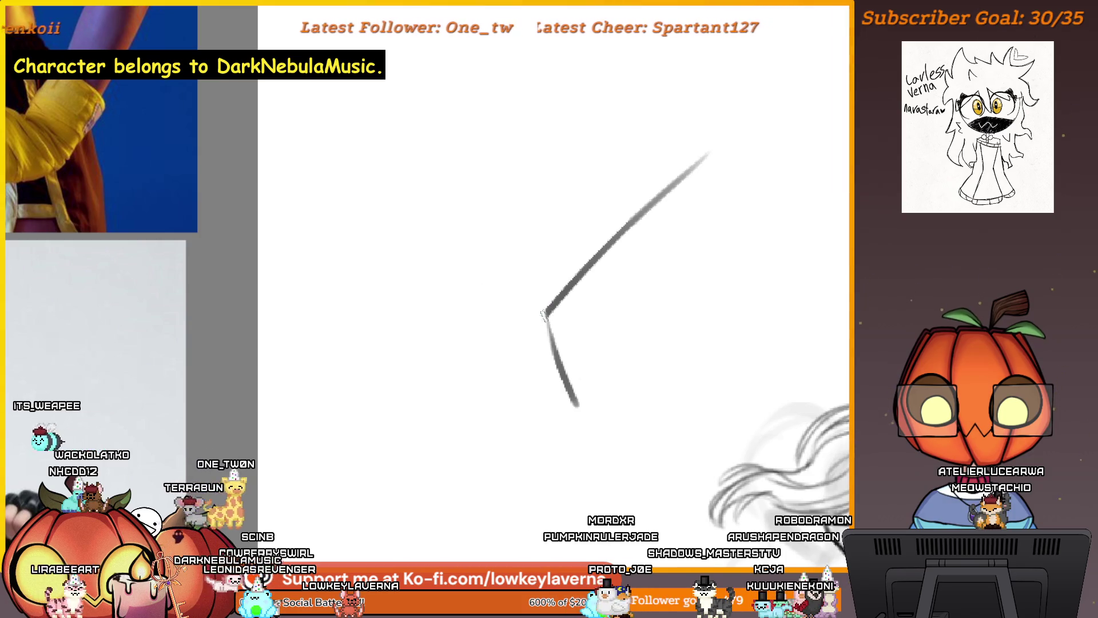
left_click(547, 313)
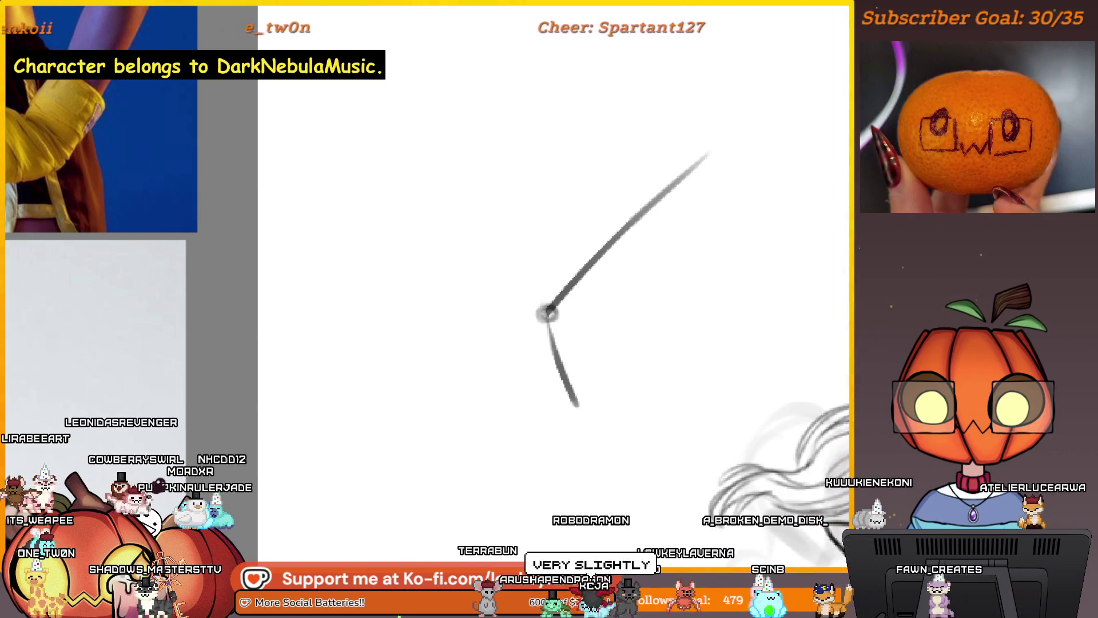
- Zoom out and pan until the whole fin-tailed character fits on screen beside the staff line
scroll(689, 351, "down", 3)
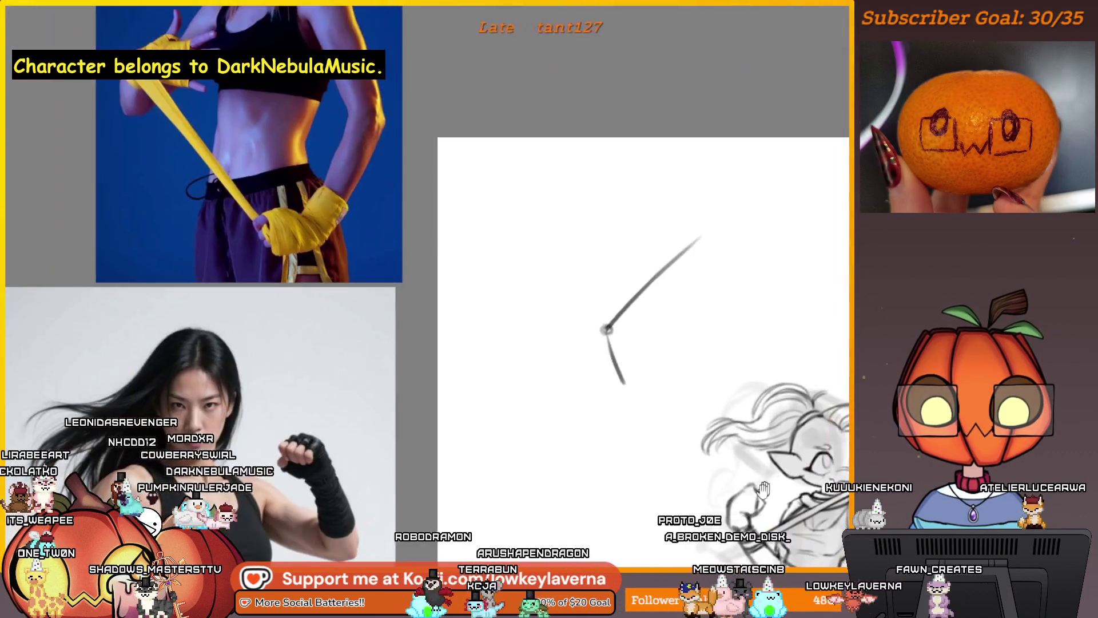
left_click_drag(690, 351, 672, 237)
scroll(572, 404, "down", 2)
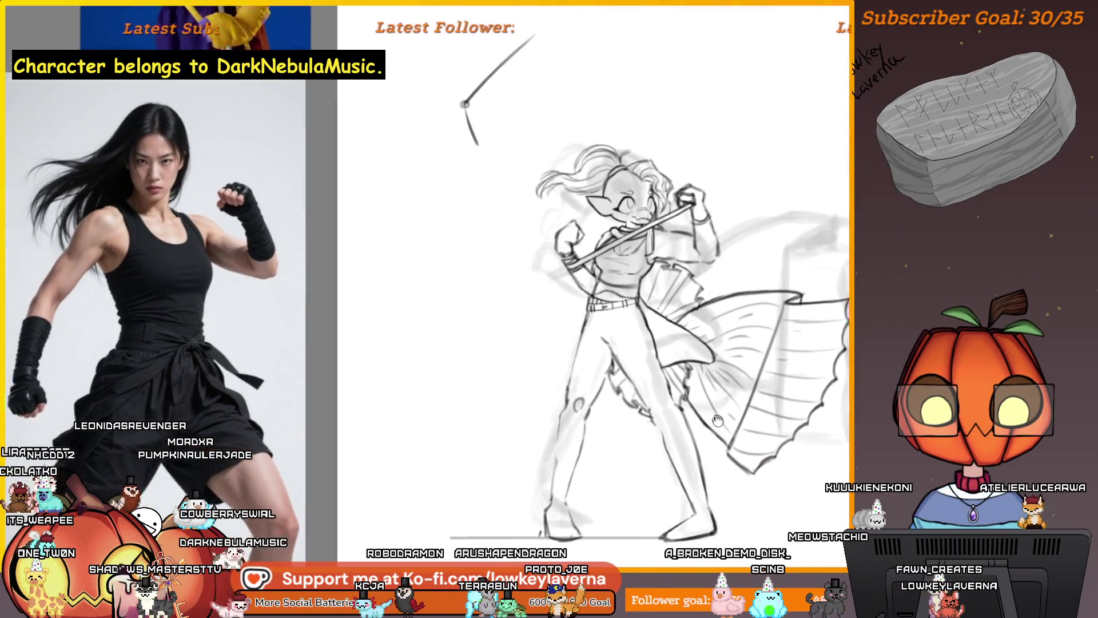
scroll(694, 399, "down", 2)
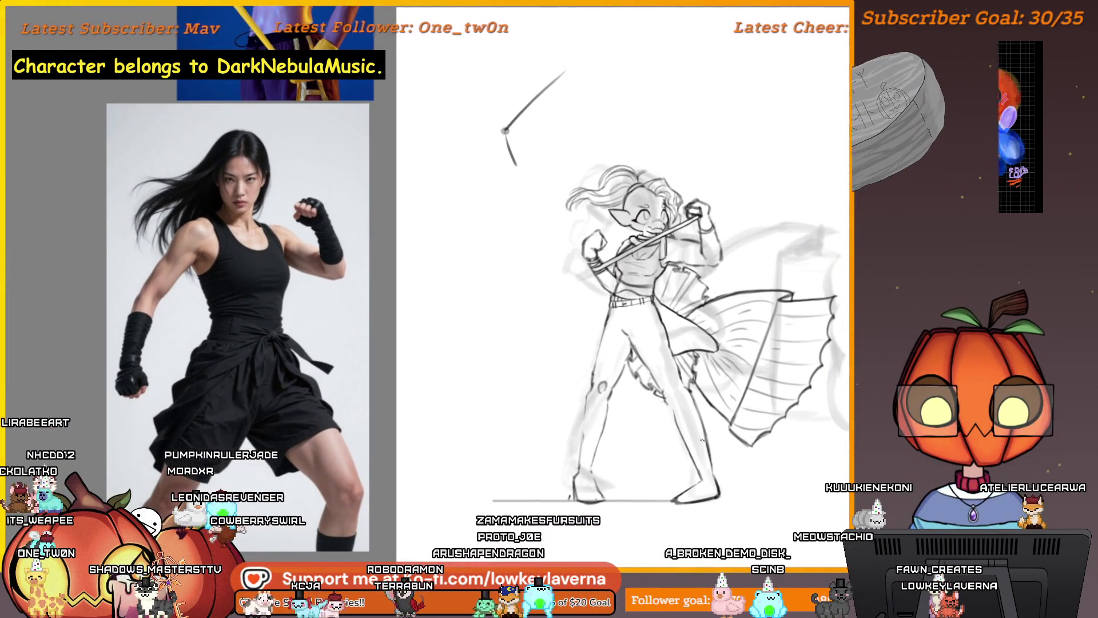
left_click_drag(718, 380, 715, 401)
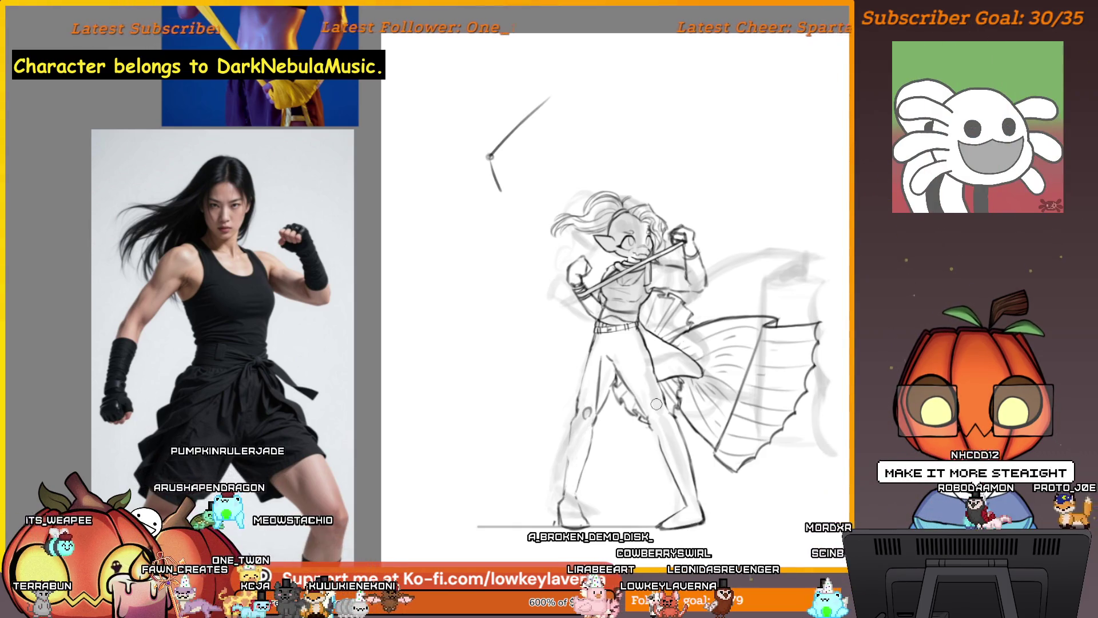
- Undo the two loose strokes above the character, then mirror the canvas and flip it back
key("ctrl+z")
key("ctrl+z")
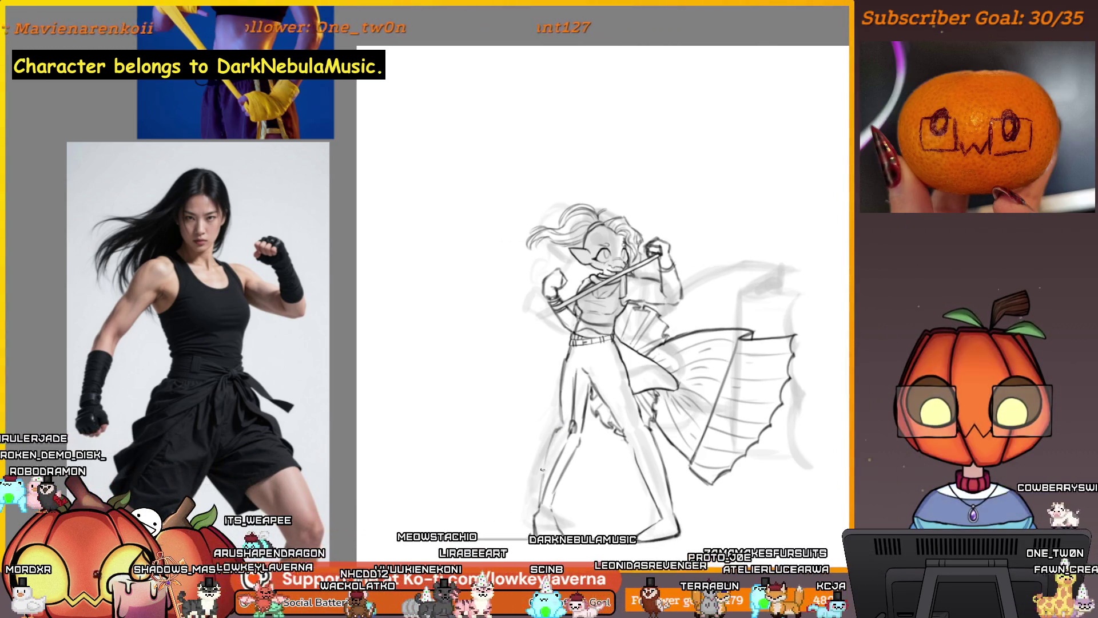
key("m")
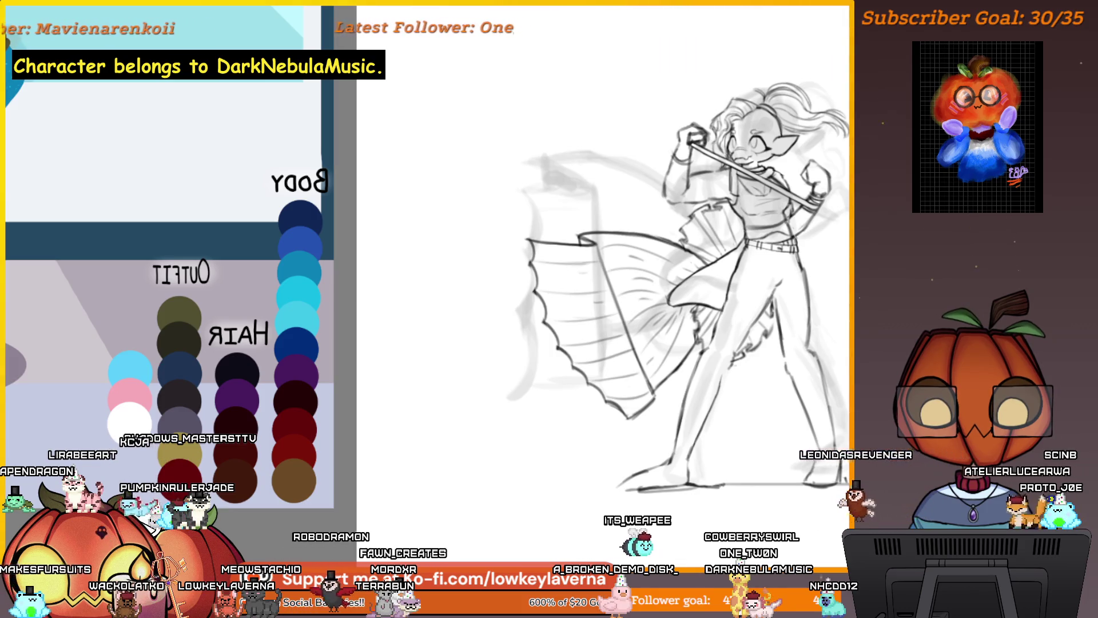
key("m")
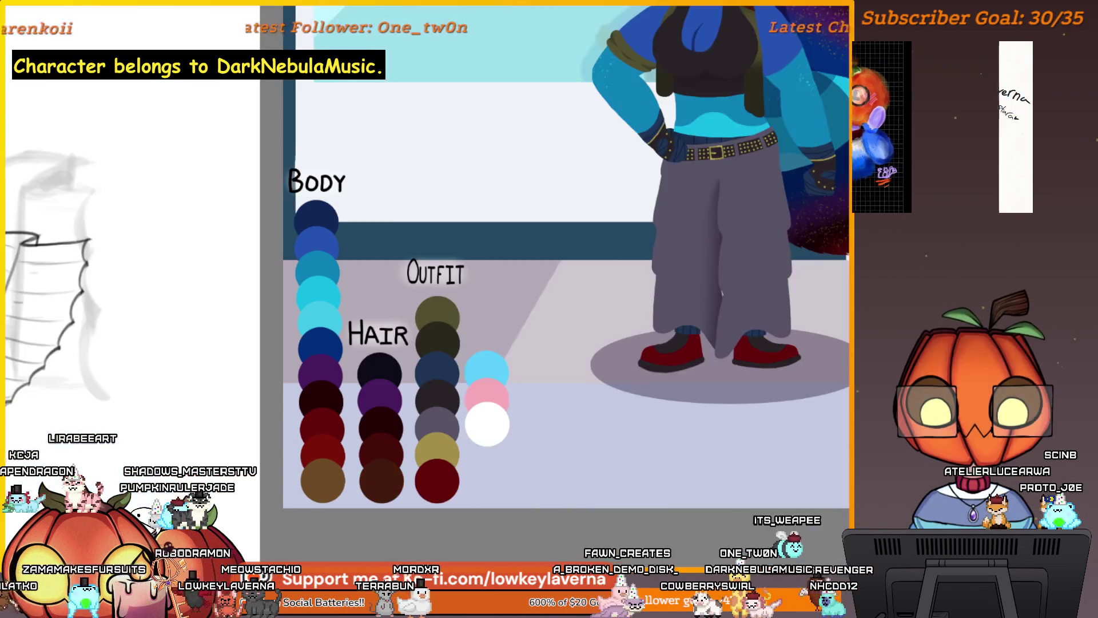
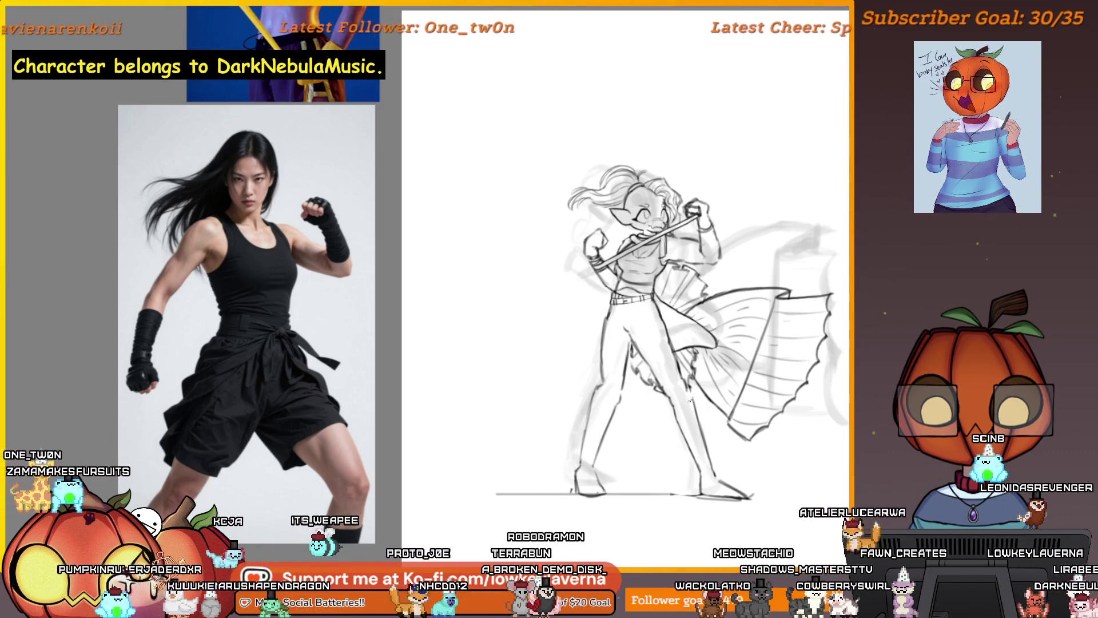
- Mirror the canvas briefly to check the leg sketch, then restore it and zoom in
key("m")
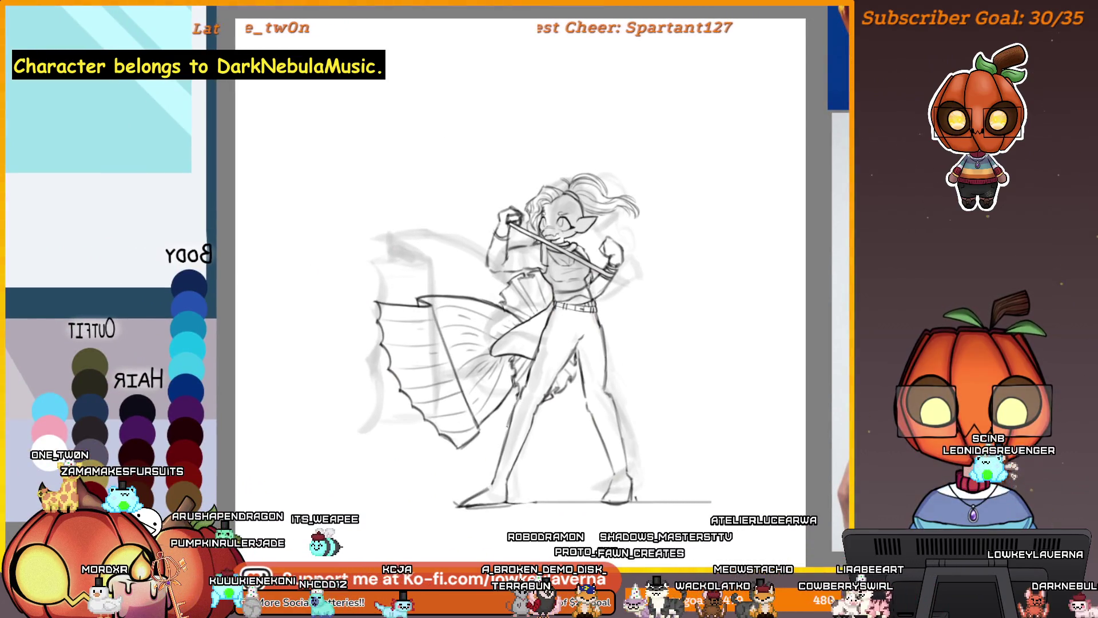
left_click_drag(603, 306, 667, 302)
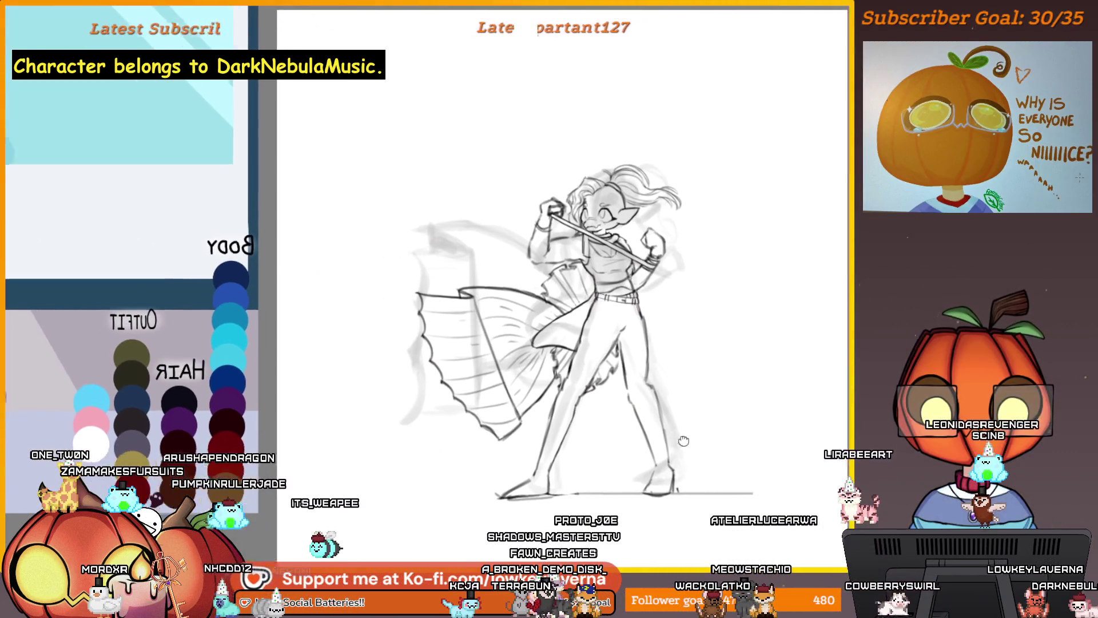
key("m")
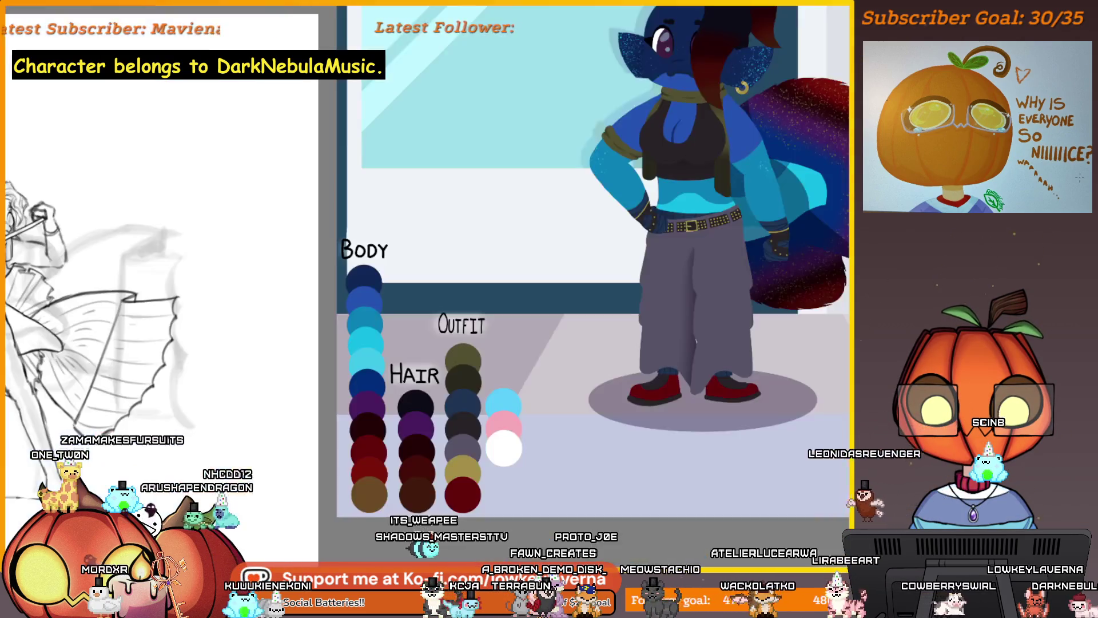
left_click_drag(270, 466, 770, 417)
scroll(637, 431, "up", 2)
scroll(637, 430, "down", 3)
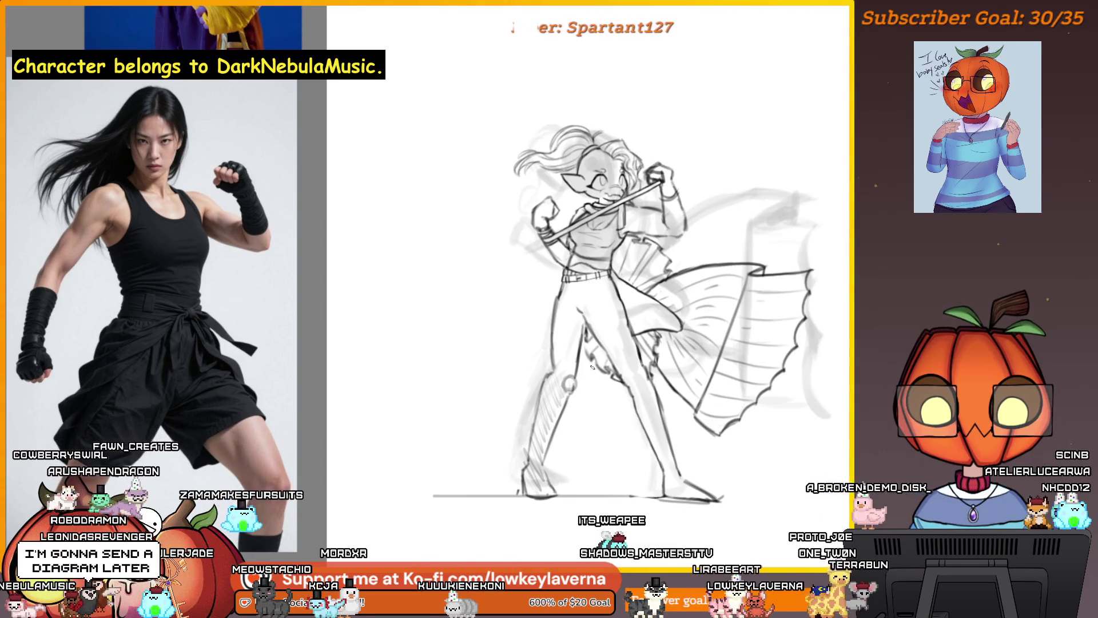
- Zoom and pan to a close-up of the knee and lower-leg line work
scroll(570, 385, "up", 5)
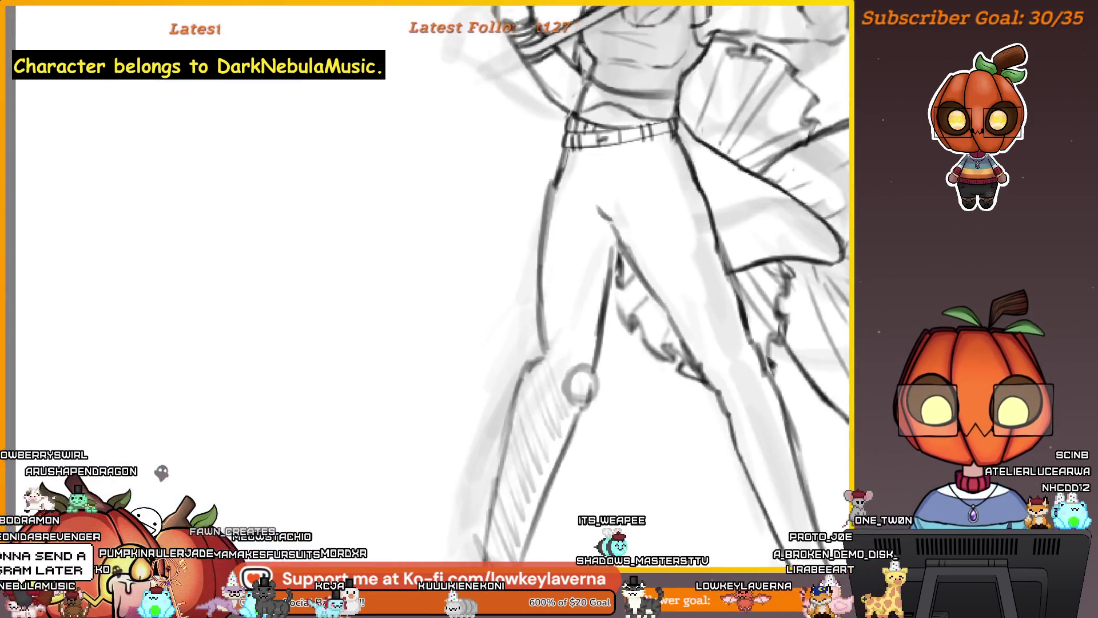
left_click_drag(580, 387, 599, 373)
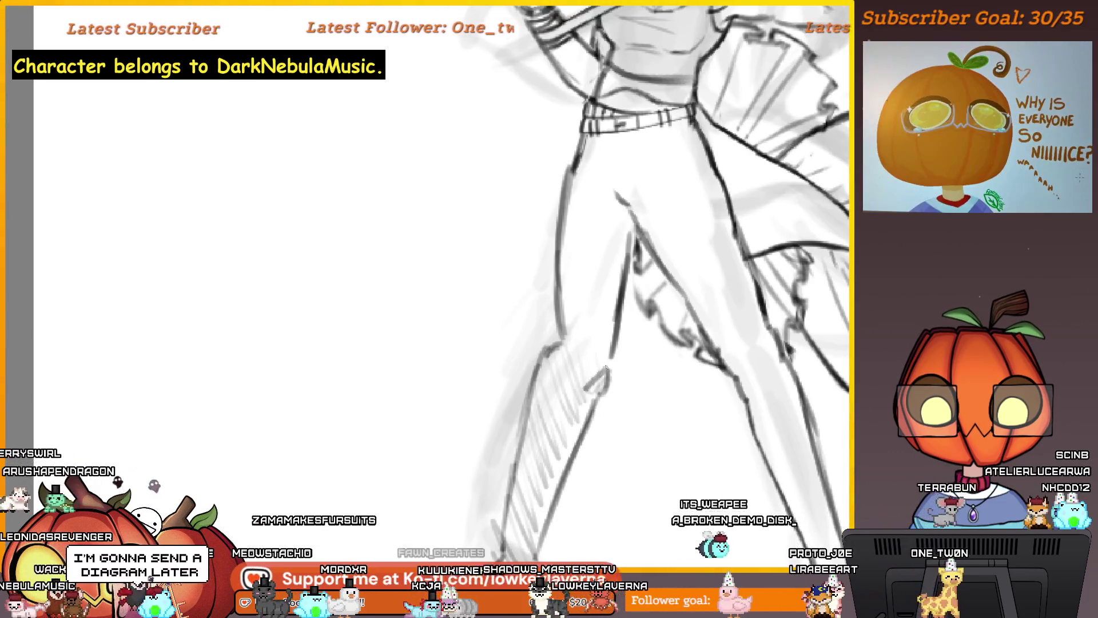
scroll(625, 349, "down", 2)
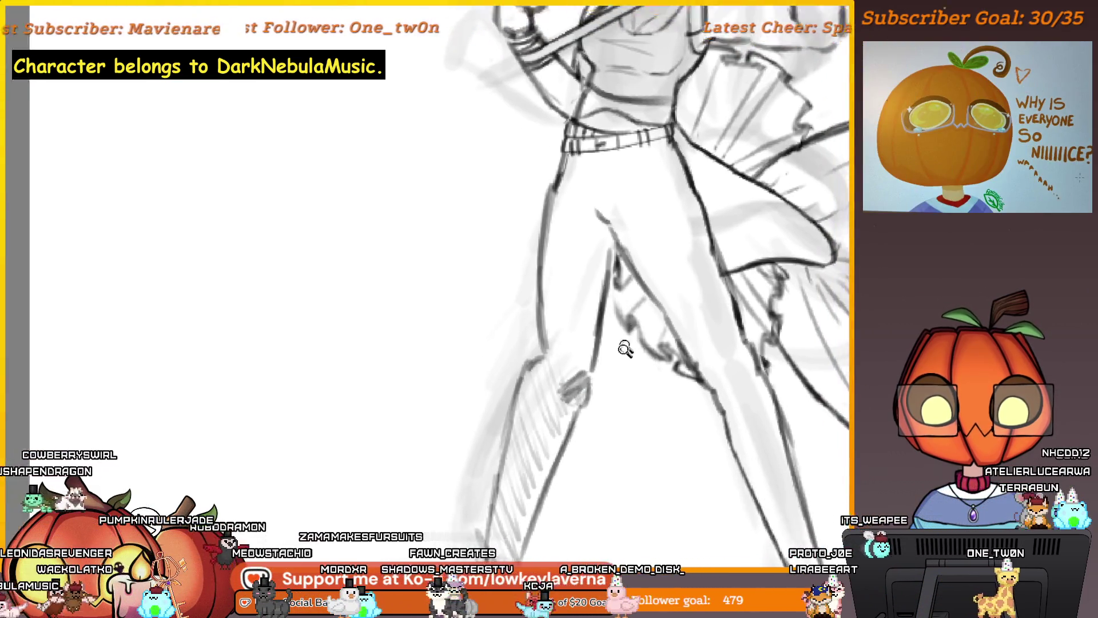
scroll(625, 349, "down", 5)
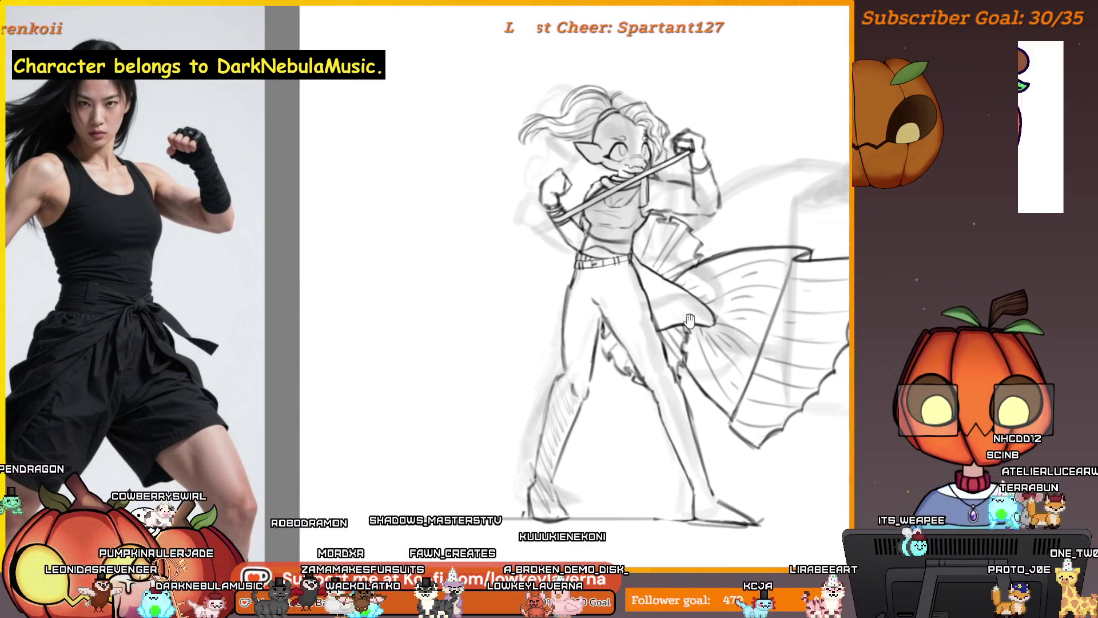
scroll(692, 398, "up", 3)
scroll(693, 397, "down", 3)
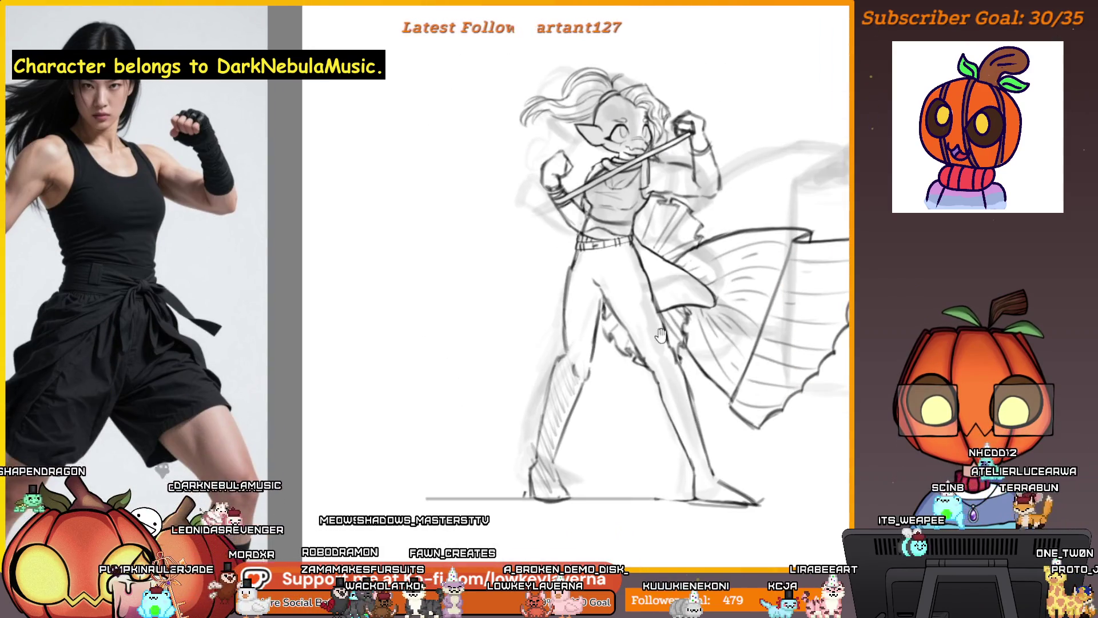
scroll(668, 377, "down", 1)
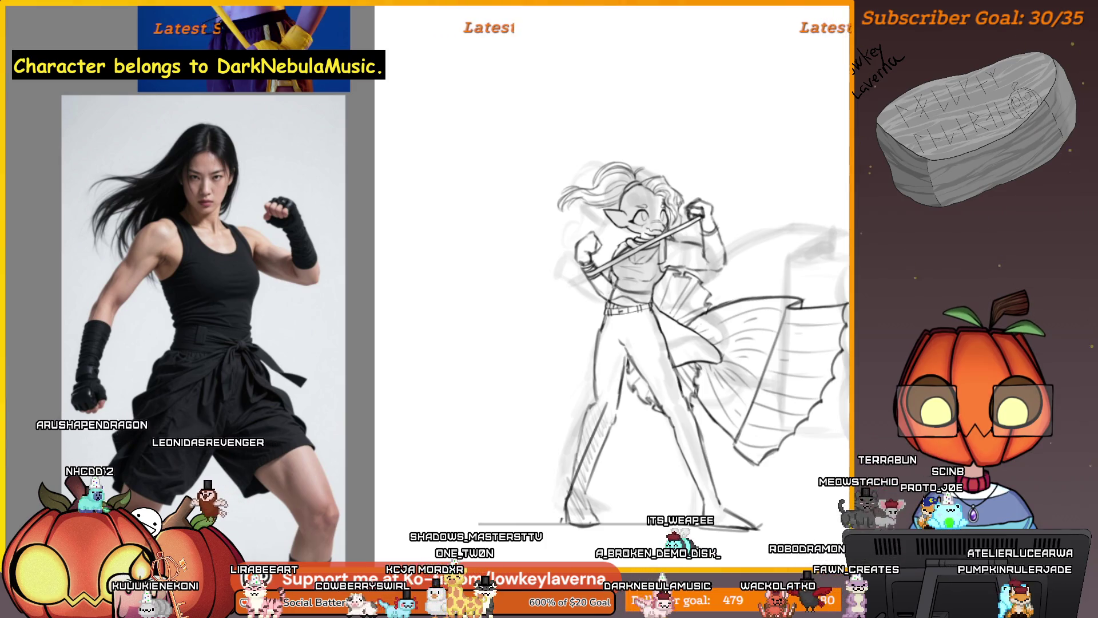
- Recentre and zoom the view on the sketch and reference around the front shin
left_click_drag(695, 445, 746, 413)
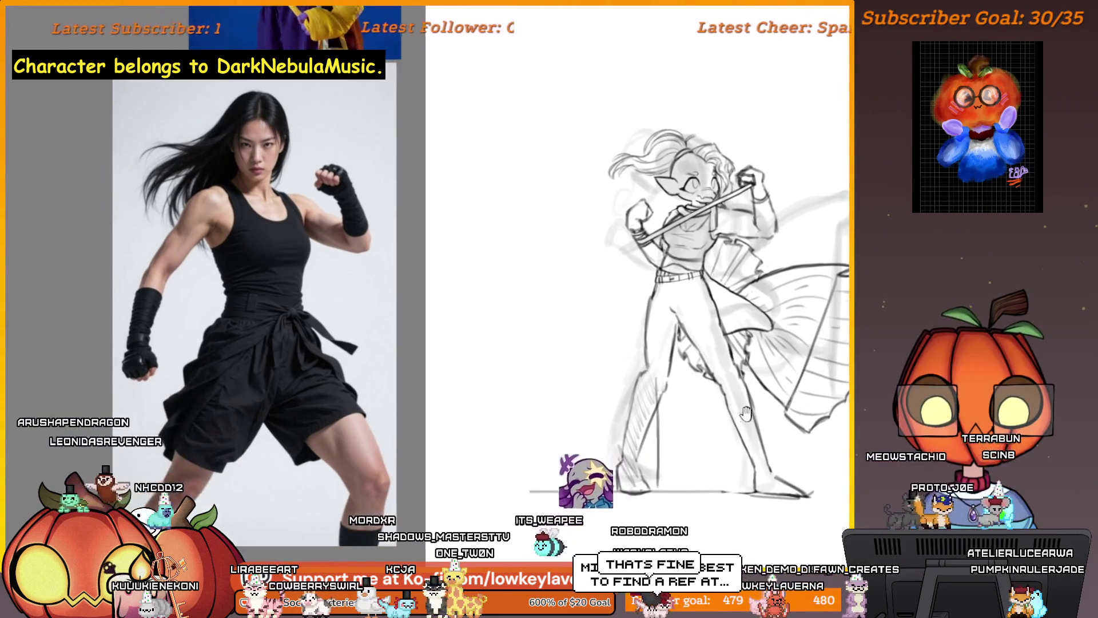
scroll(747, 413, "down", 3)
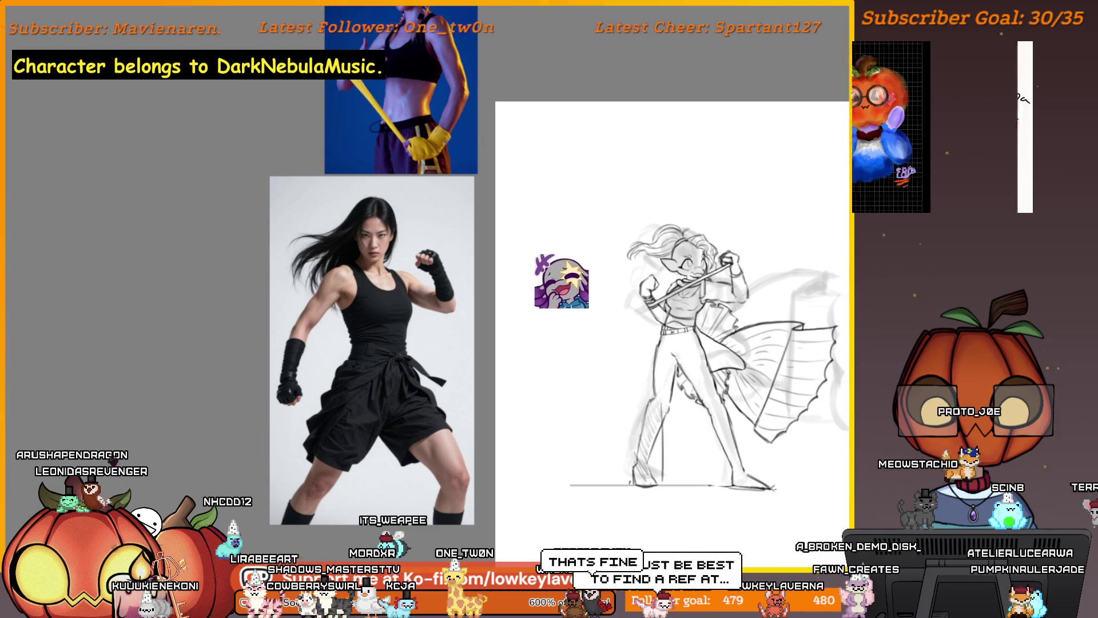
scroll(775, 489, "up", 3)
left_click_drag(765, 488, 734, 509)
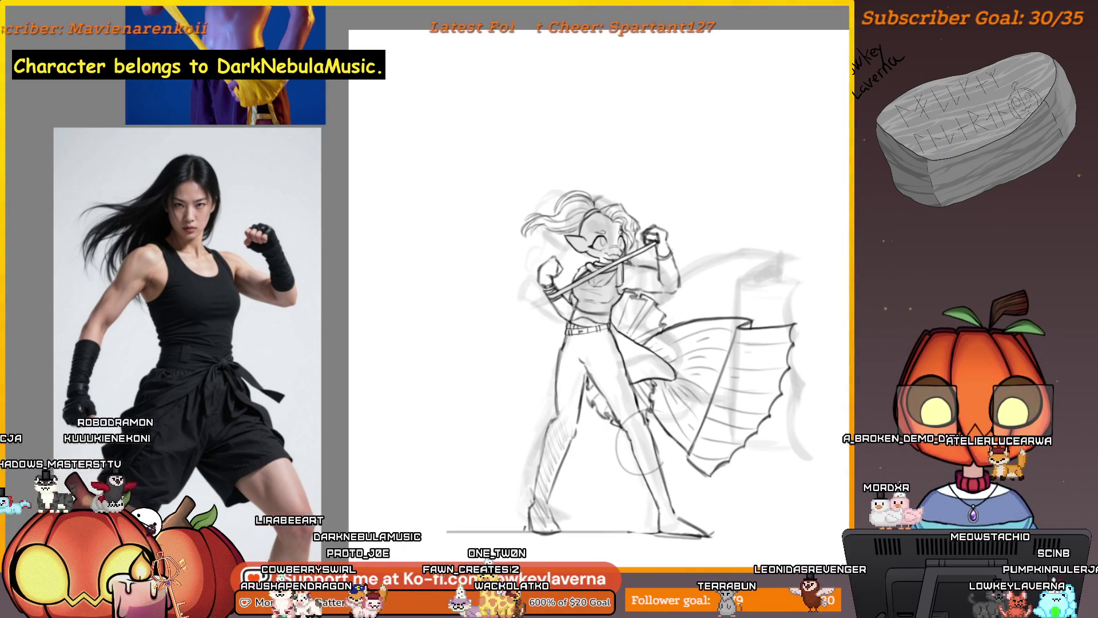
- Zoom in and out on the legs and recentre the figure in view
scroll(636, 423, "up", 3)
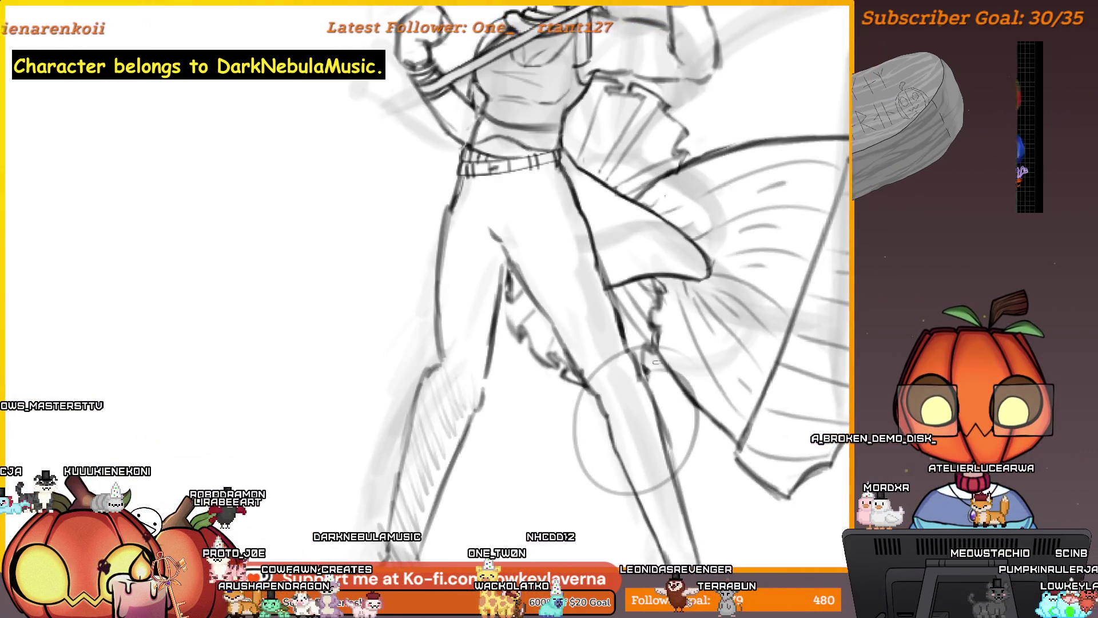
scroll(655, 402, "down", 3)
scroll(679, 425, "down", 2)
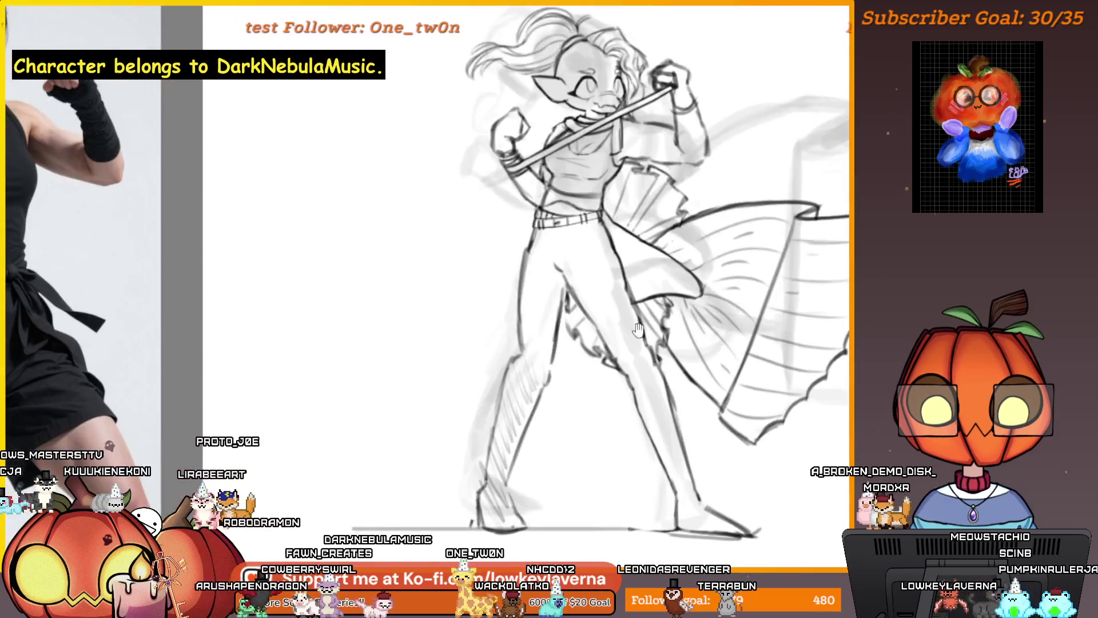
scroll(679, 425, "up", 3)
scroll(684, 433, "up", 2)
scroll(684, 433, "down", 3)
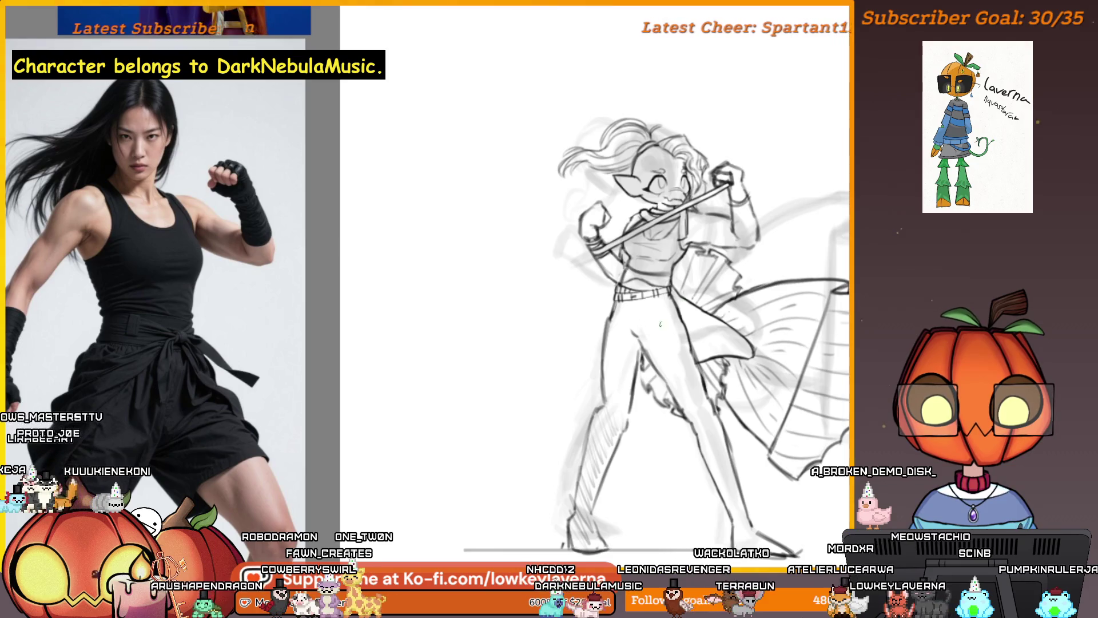
left_click_drag(660, 324, 633, 399)
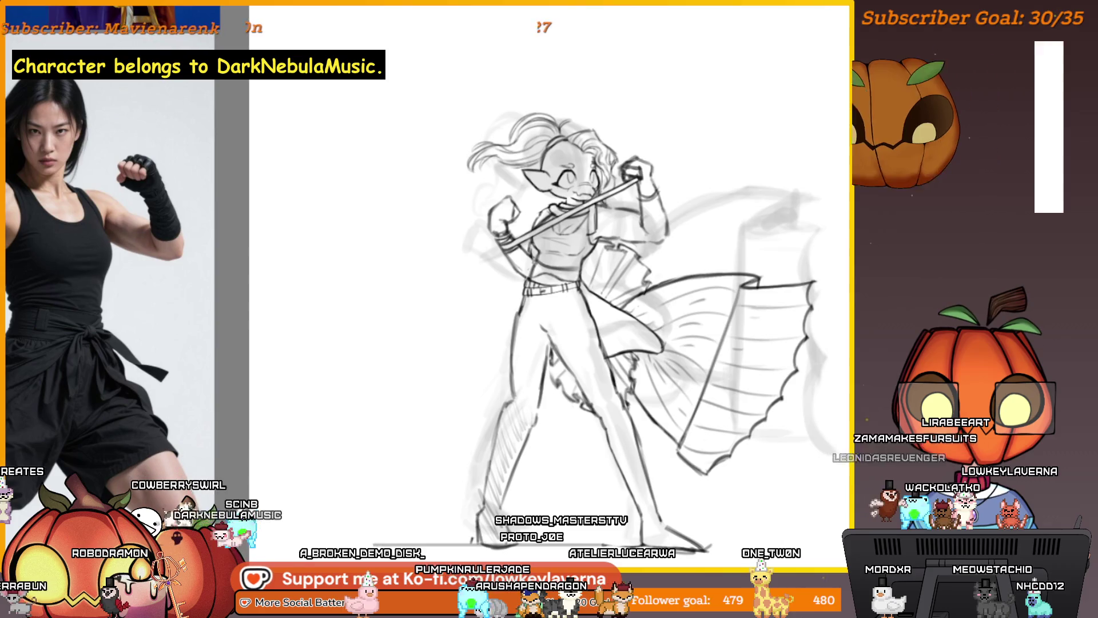
- Undo the dark lower-leg strokes and redraw a darker line along the figure's left leg
left_click_drag(615, 458, 652, 457)
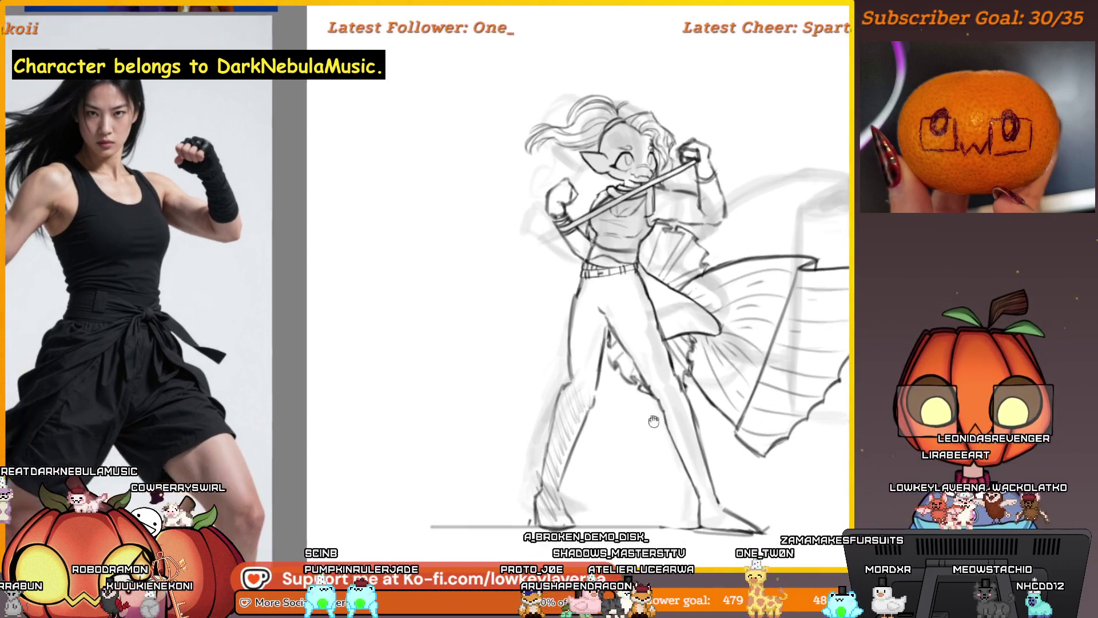
scroll(609, 411, "down", 2)
scroll(609, 411, "up", 2)
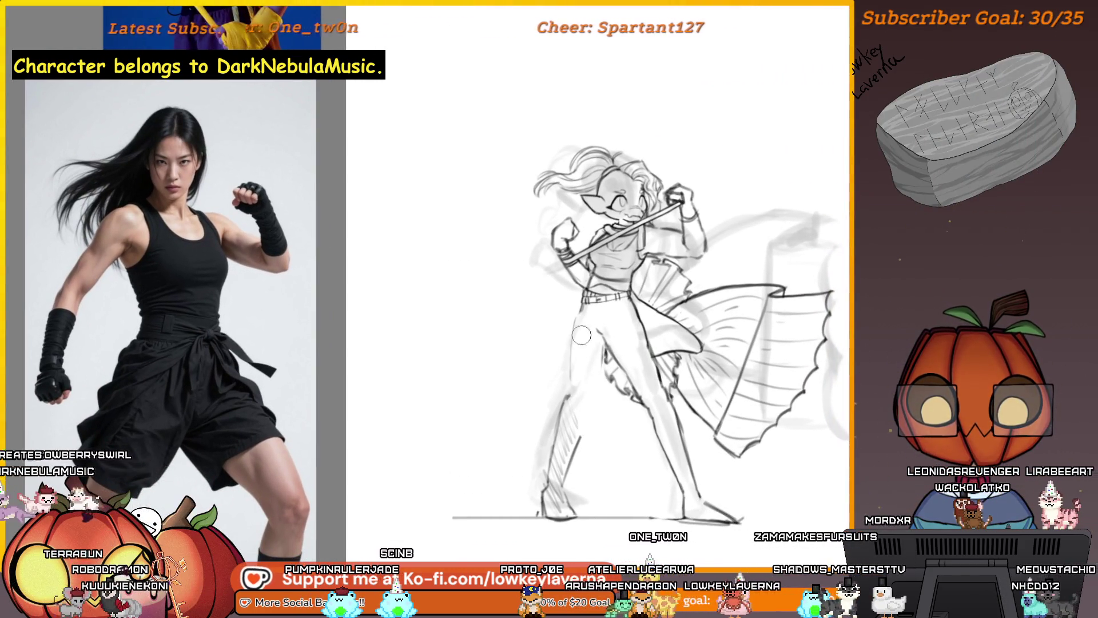
key("ctrl+z")
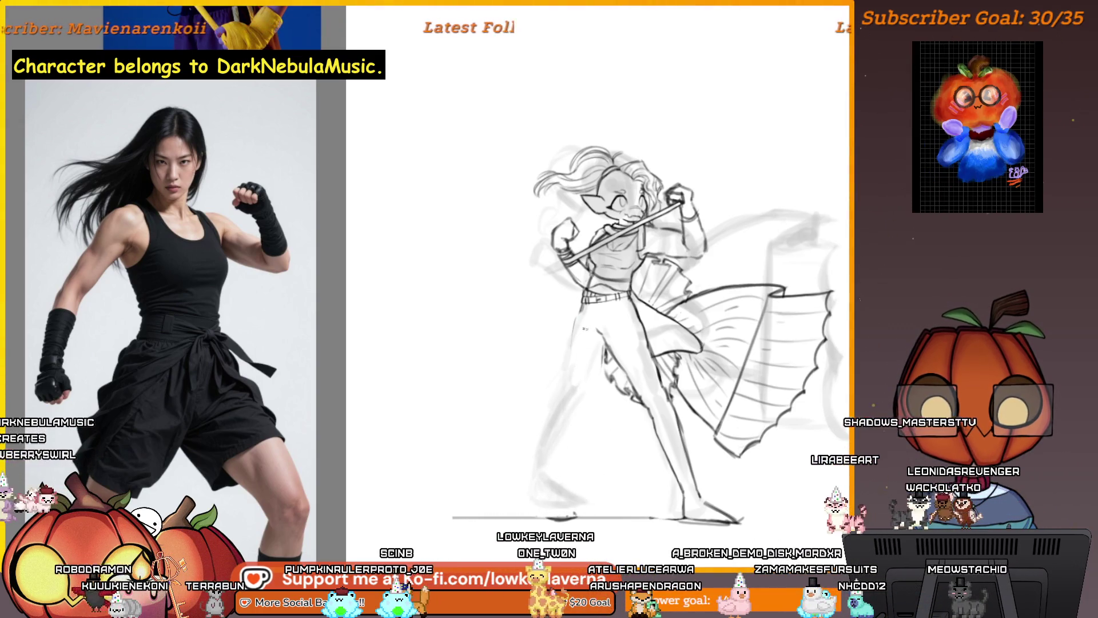
left_click_drag(572, 347, 566, 386)
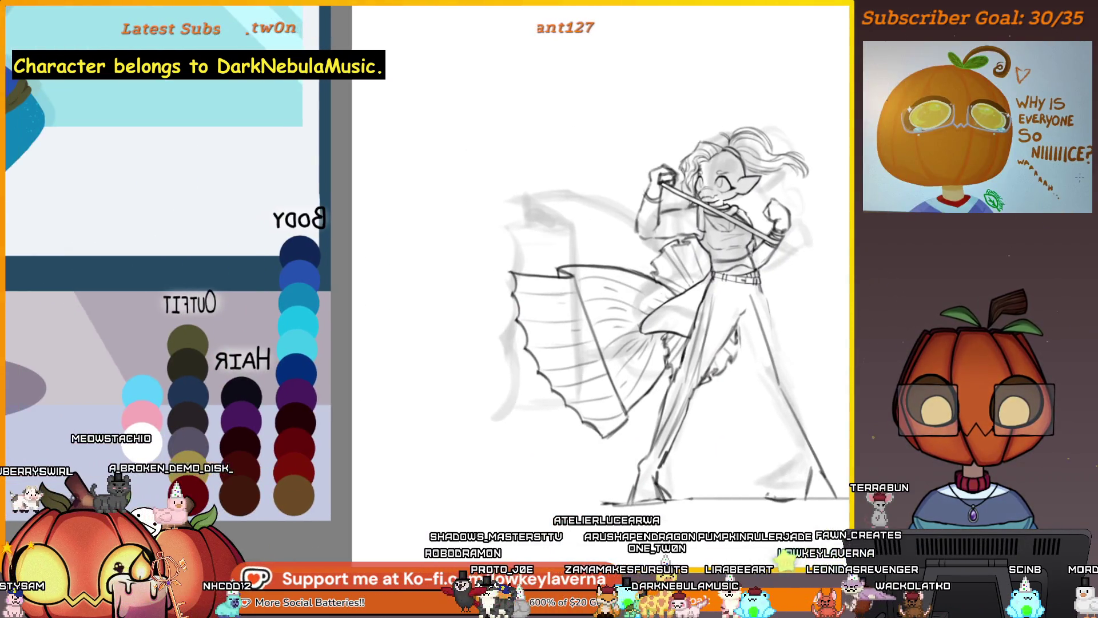
- Pan and zoom across the sketch to review the whole figure
left_click_drag(740, 433, 645, 450)
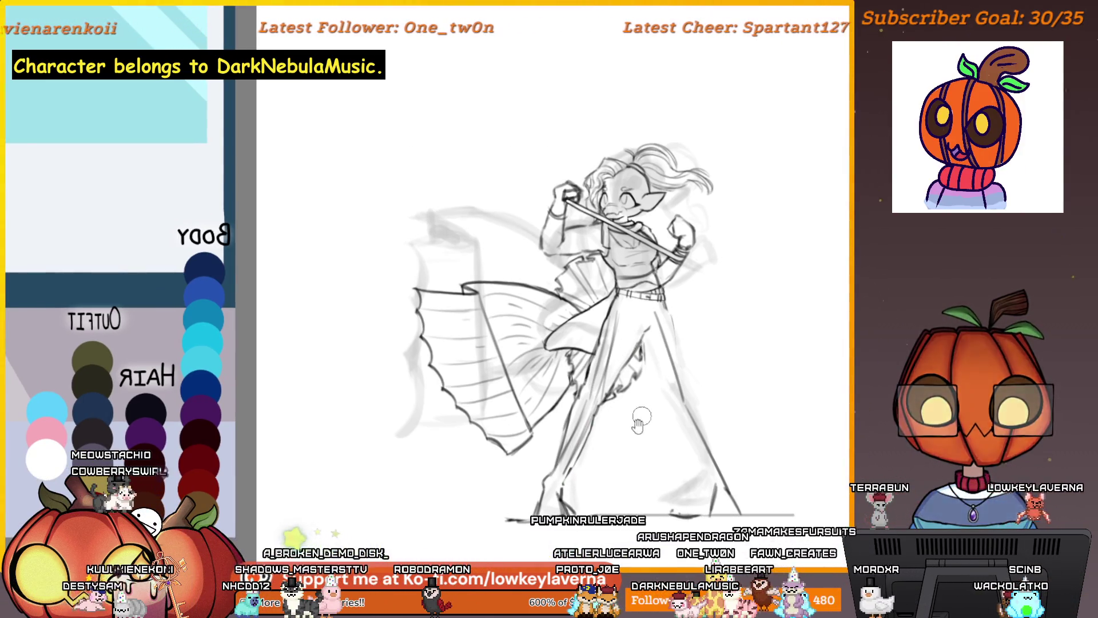
scroll(630, 342, "right", 3)
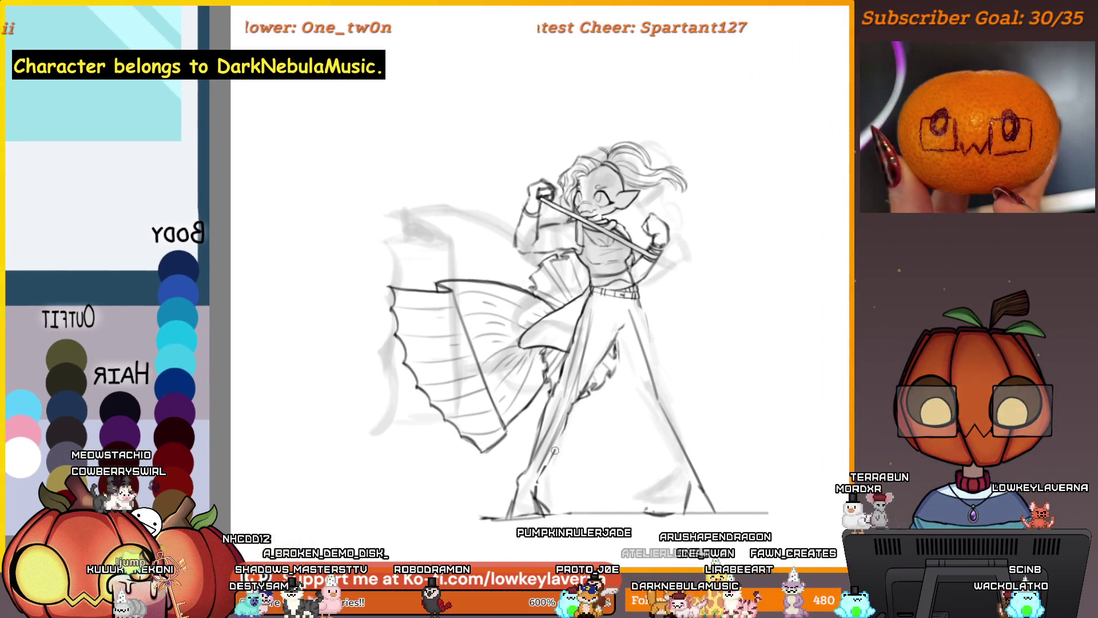
scroll(600, 390, "up", 2)
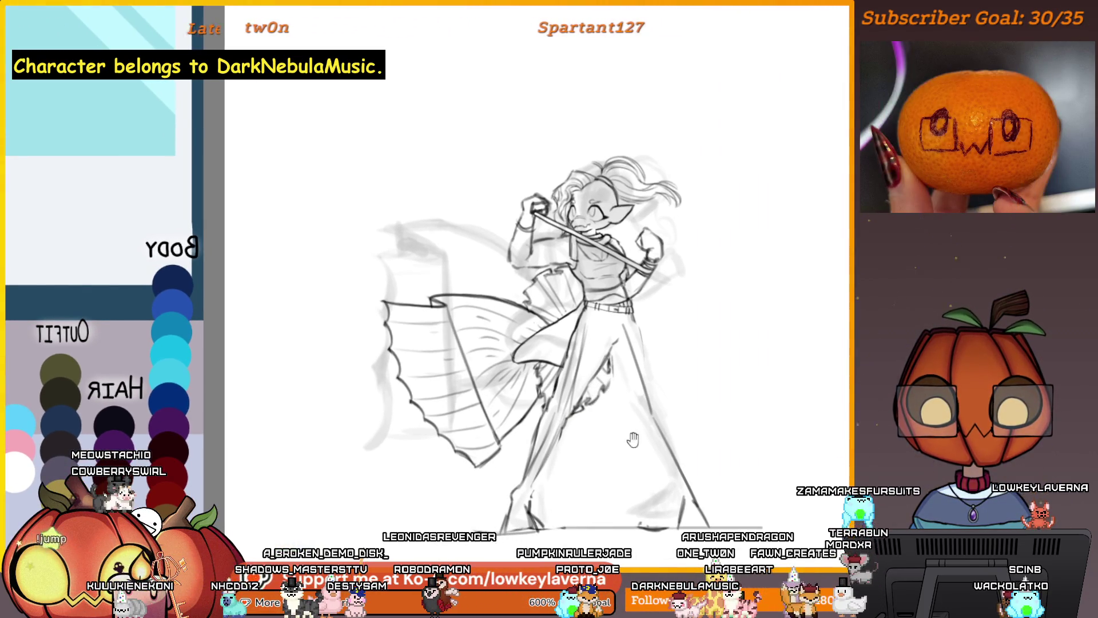
left_click_drag(633, 440, 629, 420)
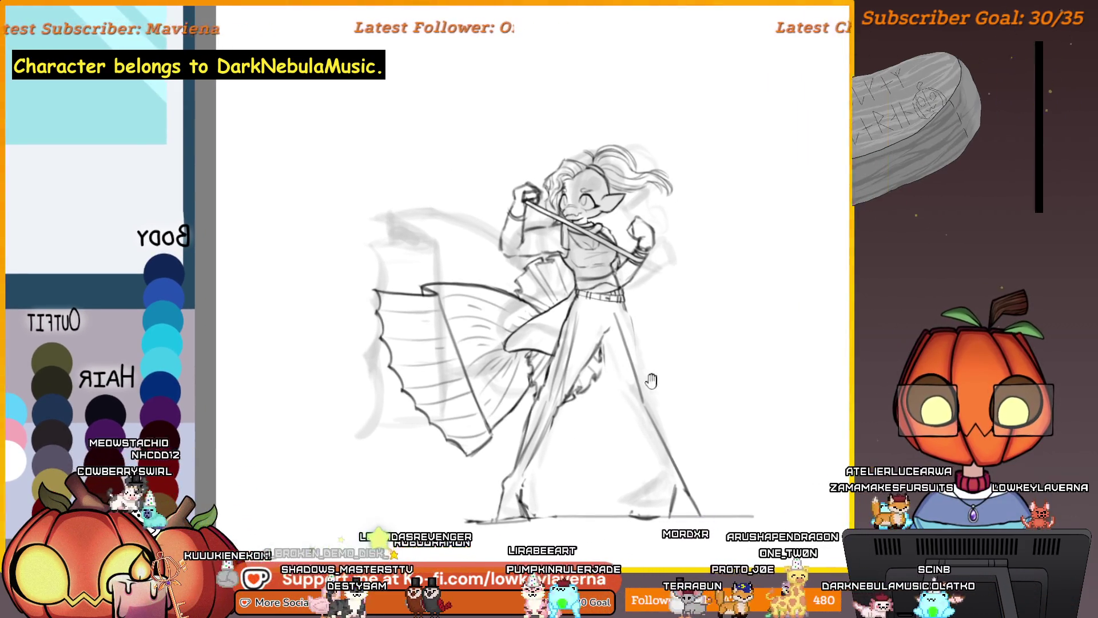
scroll(654, 383, "up", 2)
scroll(654, 382, "left", 2)
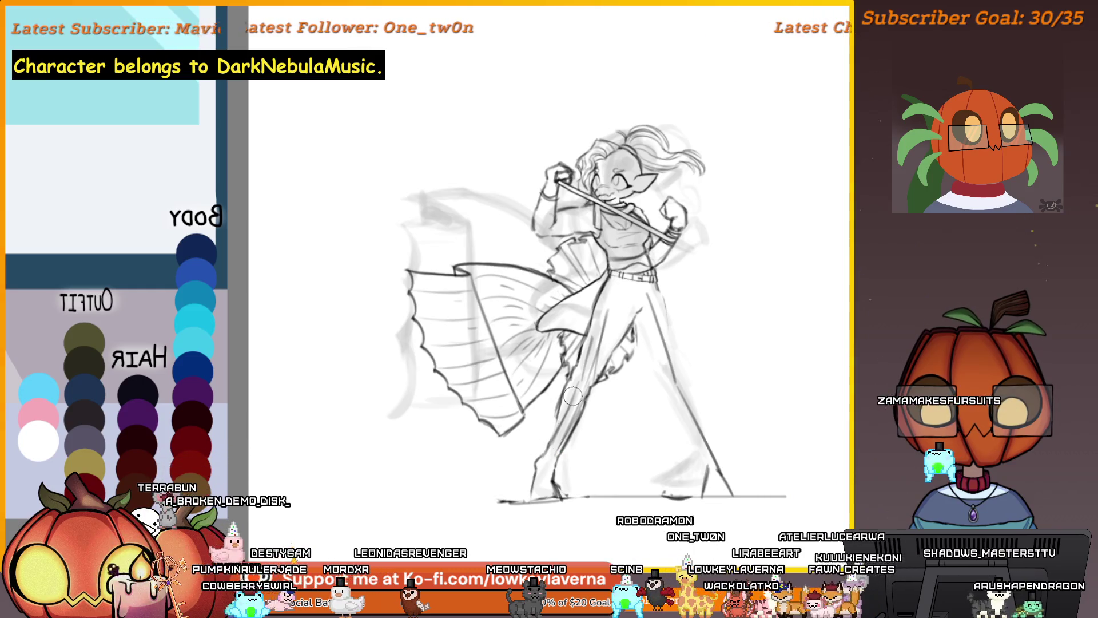
left_click_drag(625, 429, 674, 428)
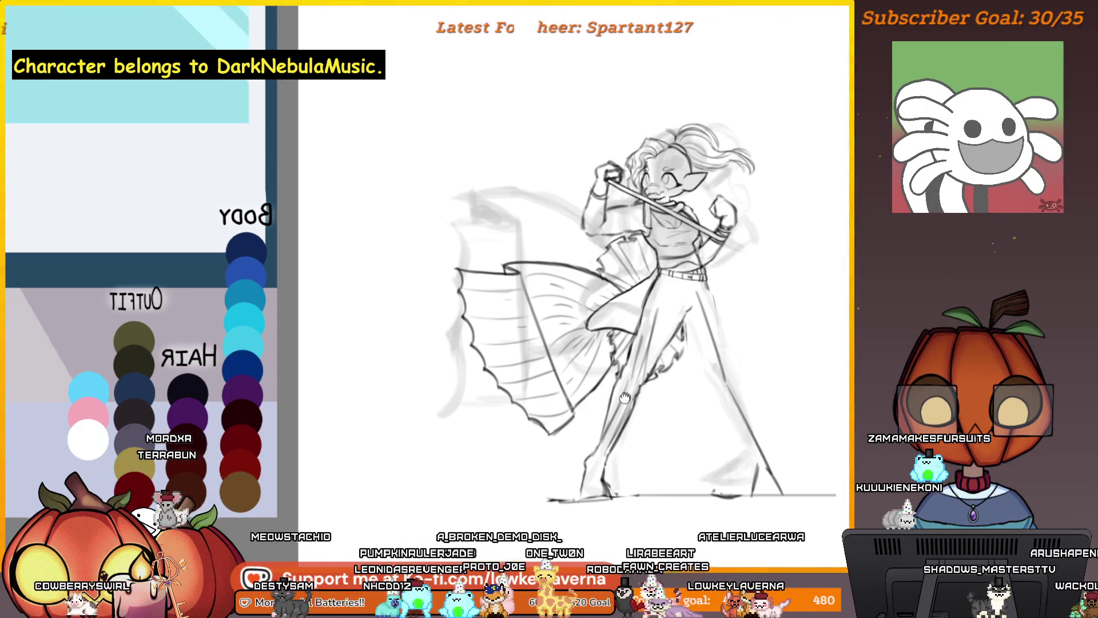
left_click_drag(624, 398, 592, 393)
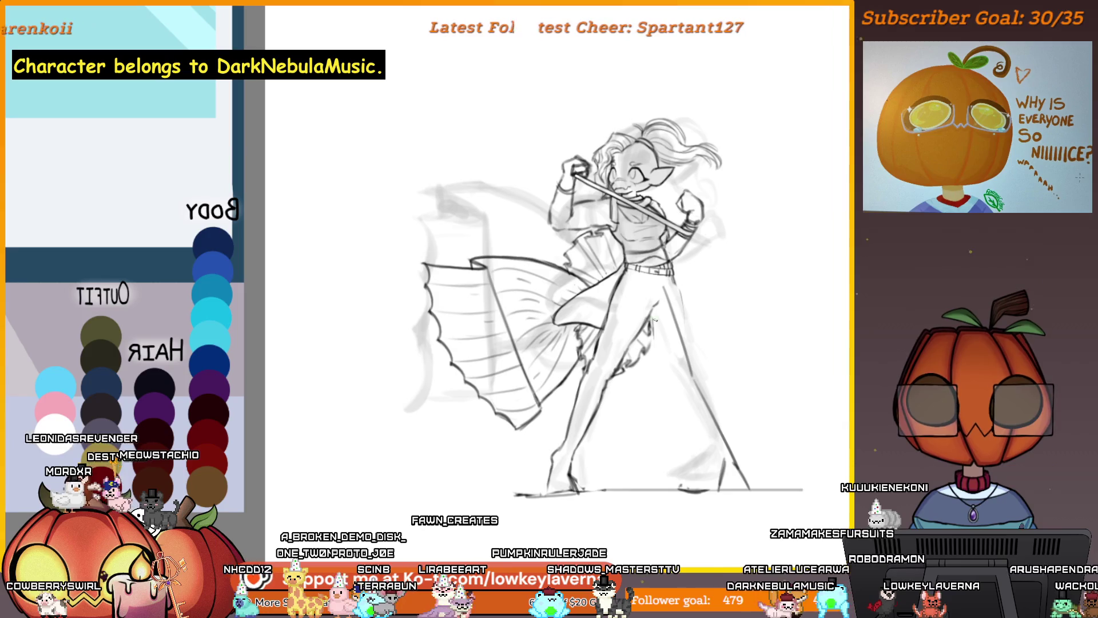
- Adjust the zoom and mirror the canvas horizontally to check the pose
scroll(634, 318, "up", 1)
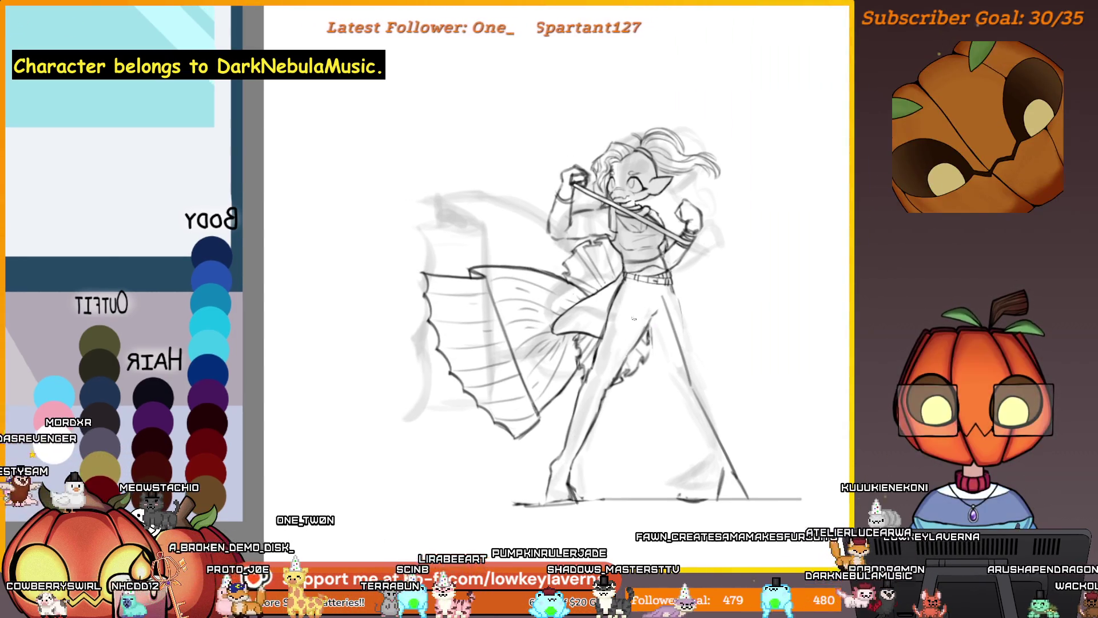
scroll(634, 318, "up", 1)
scroll(602, 399, "up", 1)
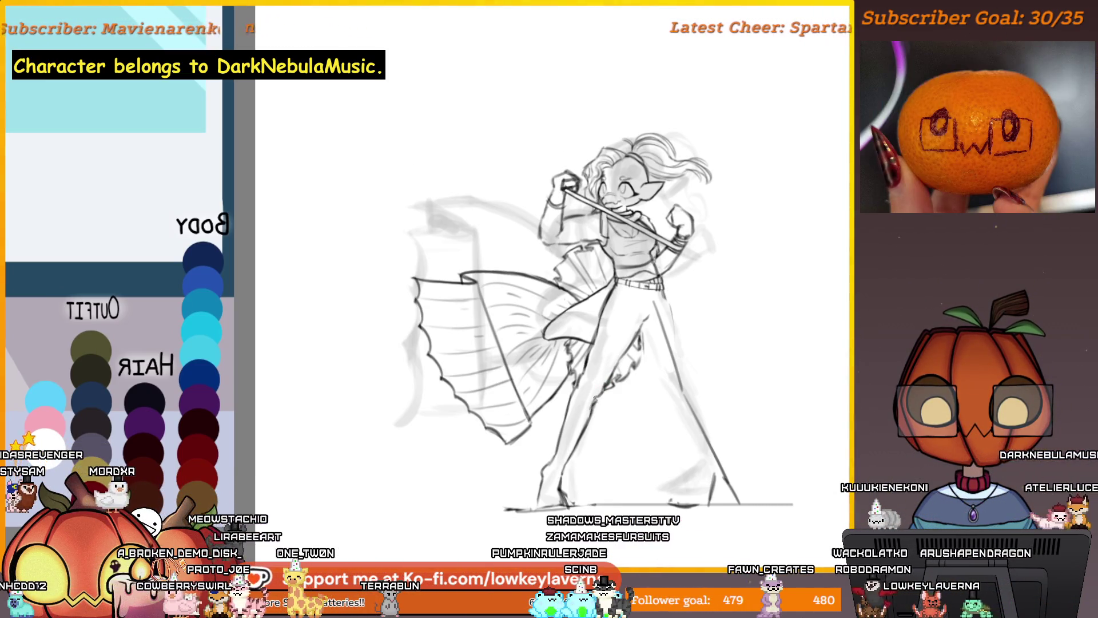
scroll(620, 467, "down", 1)
scroll(619, 466, "down", 1)
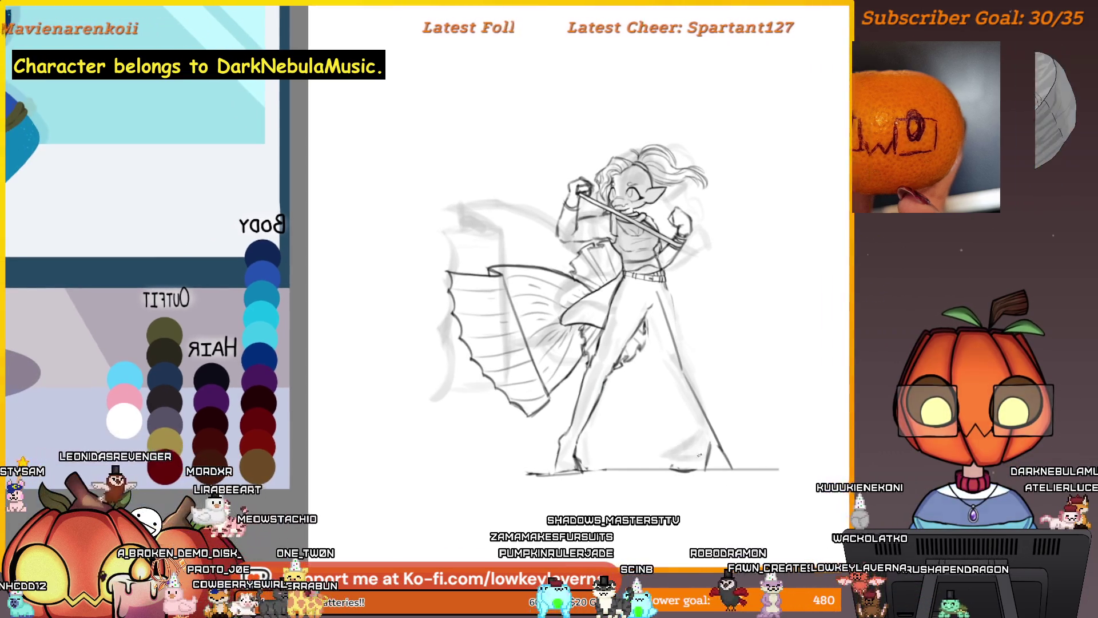
key("m")
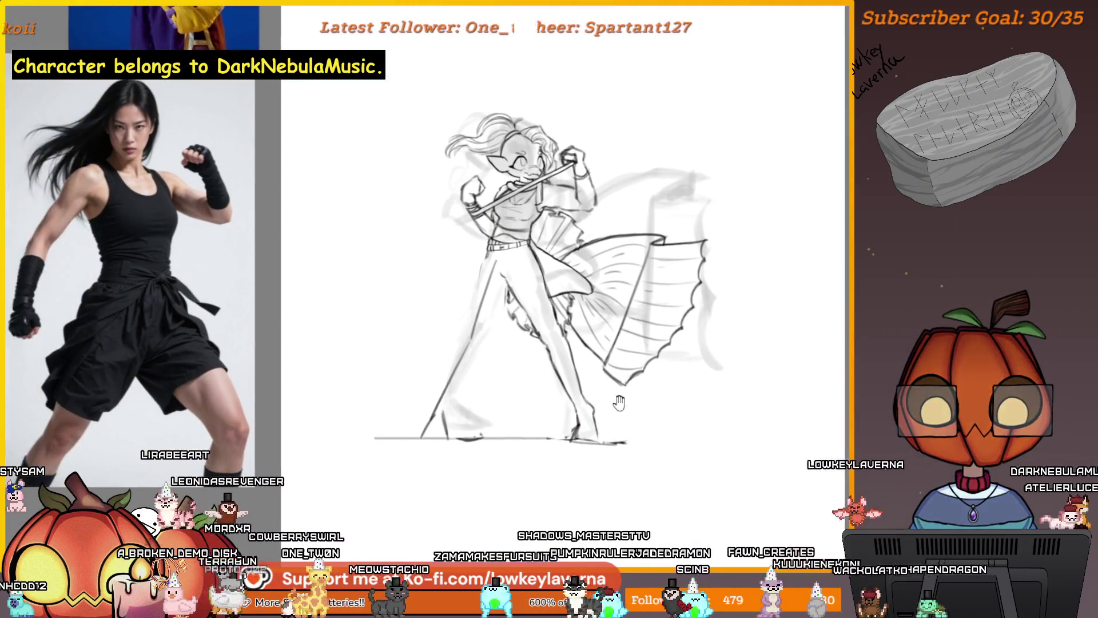
- Zoom to the feet and draw a short stroke below the left foot
scroll(639, 442, "up", 1)
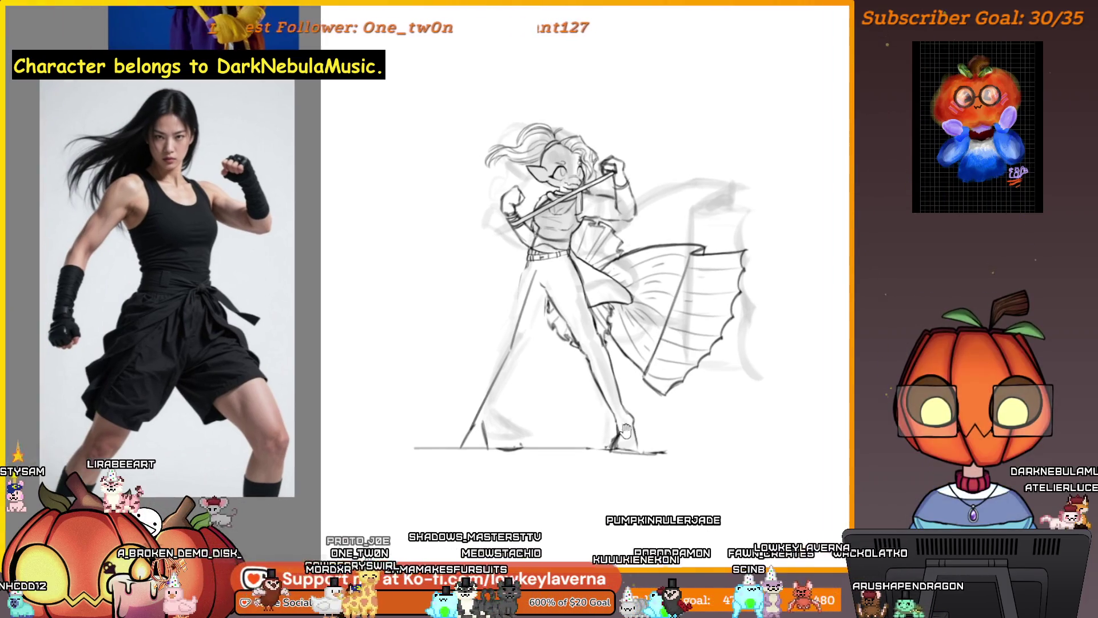
scroll(640, 442, "up", 1)
left_click_drag(639, 442, 651, 436)
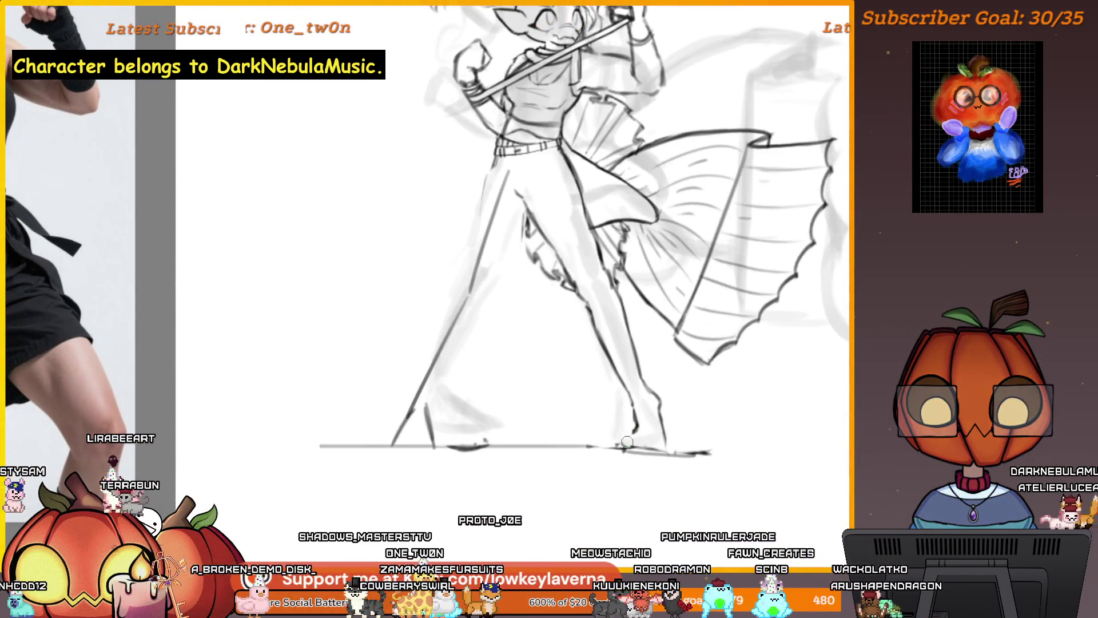
left_click_drag(655, 407, 651, 455)
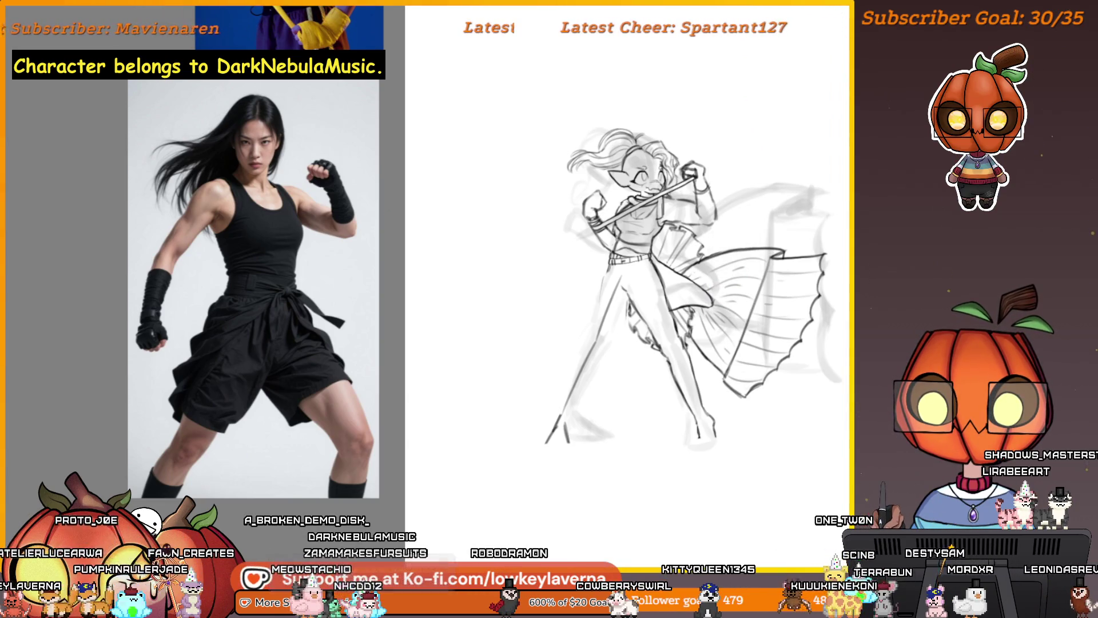
mouse_move(540, 479)
left_mouse_down()
mouse_move(777, 449)
mouse_move(710, 449)
left_mouse_up()
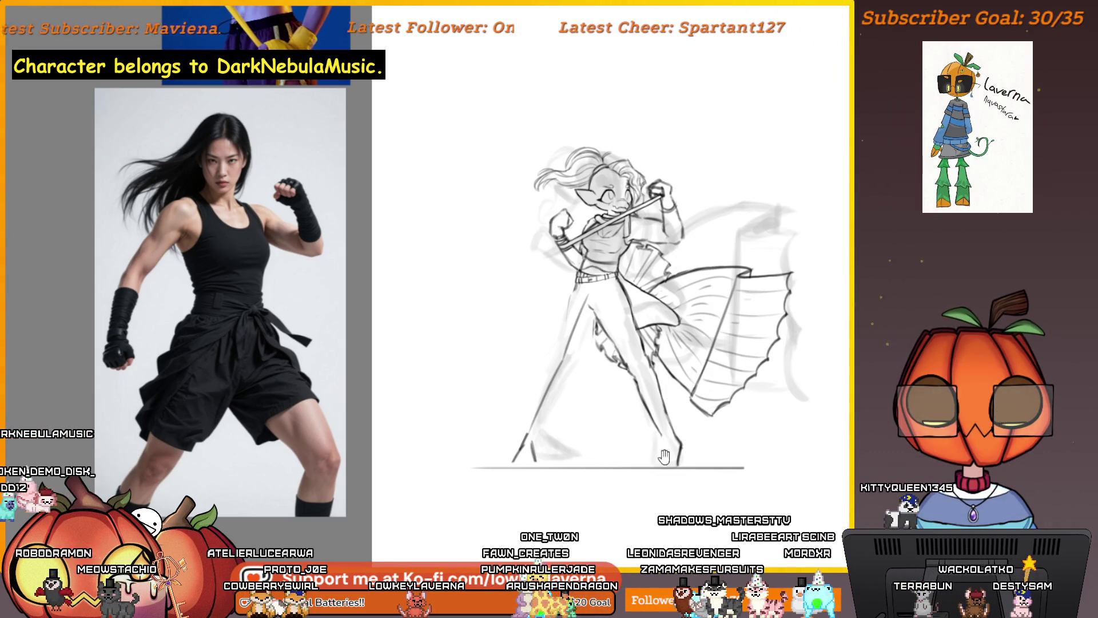
- Undo the curved stroke under the foot and draw a short vertical line at the left ankle
scroll(663, 462, "up", 5)
key("ctrl+z")
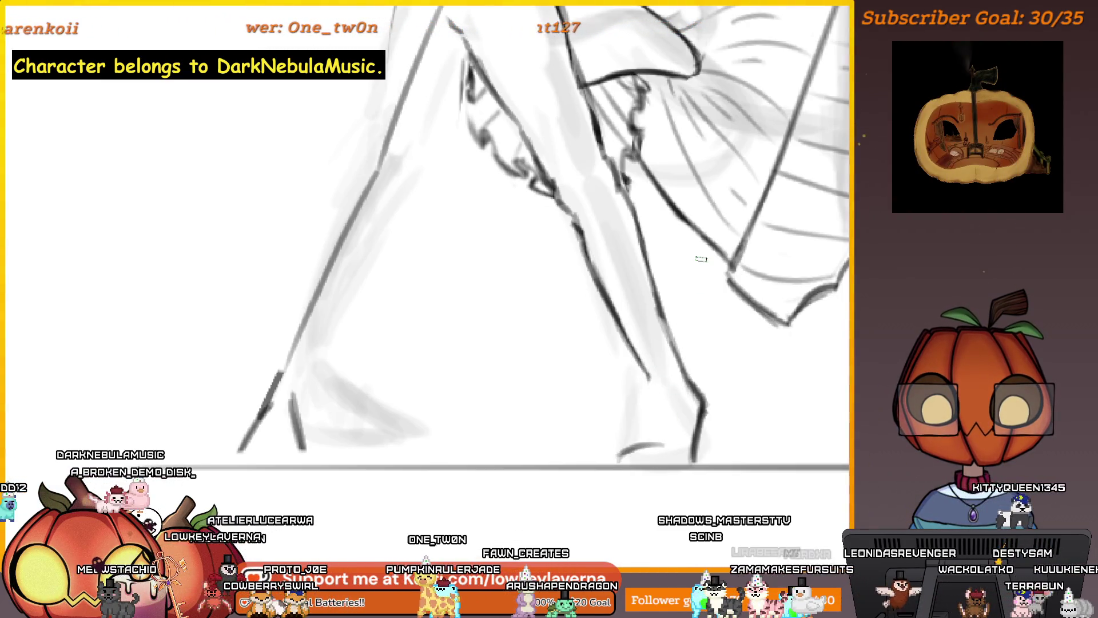
scroll(702, 258, "down", 2)
scroll(557, 441, "down", 3)
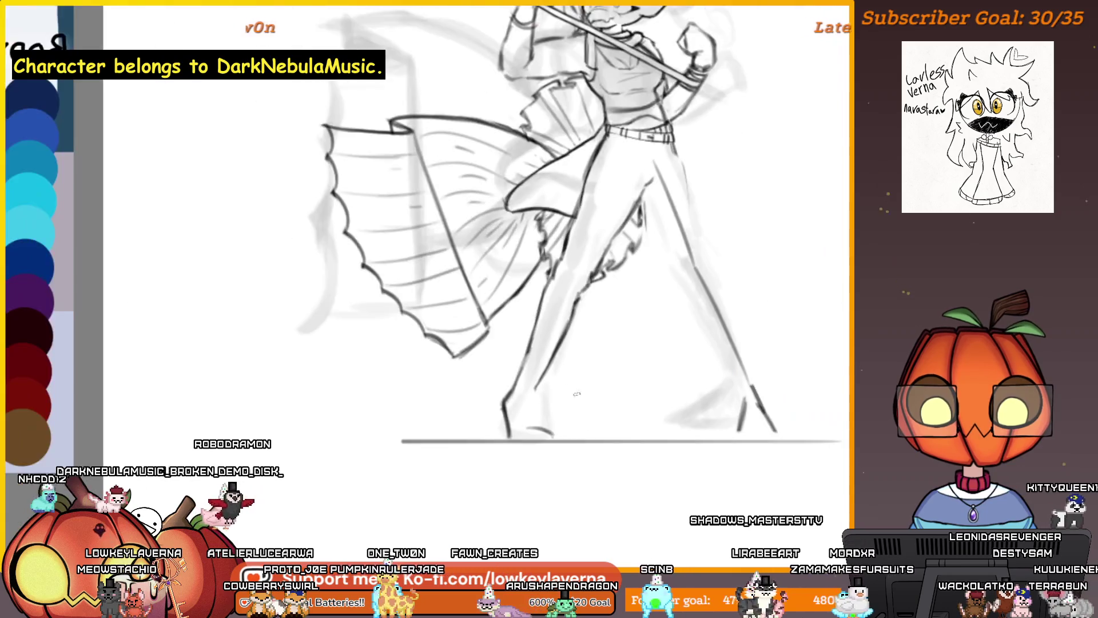
left_click_drag(556, 434, 558, 458)
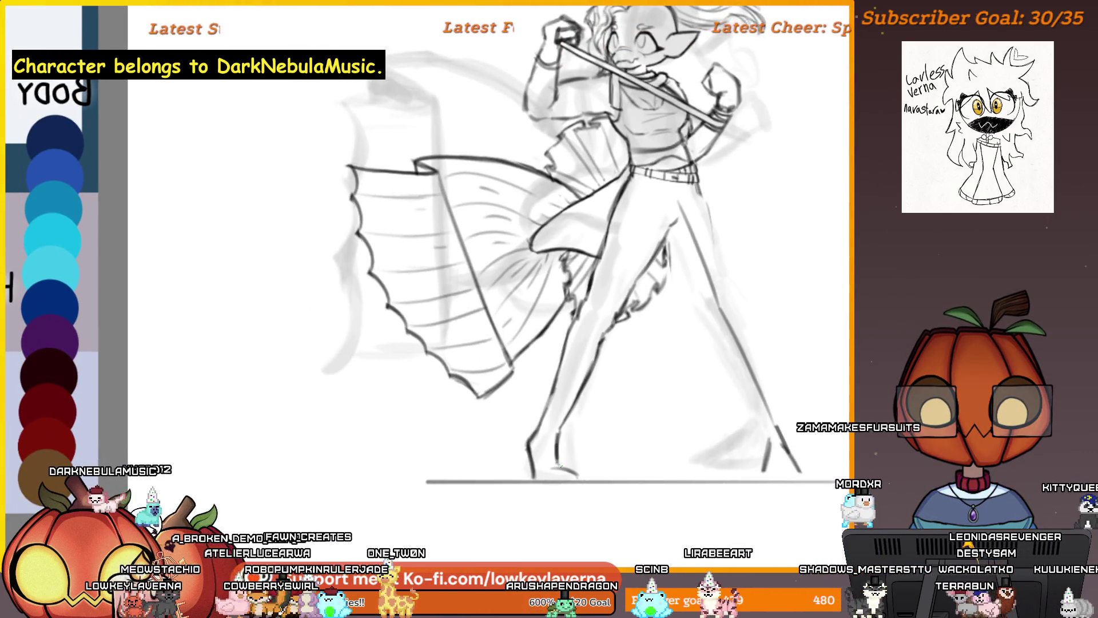
scroll(564, 435, "down", 2)
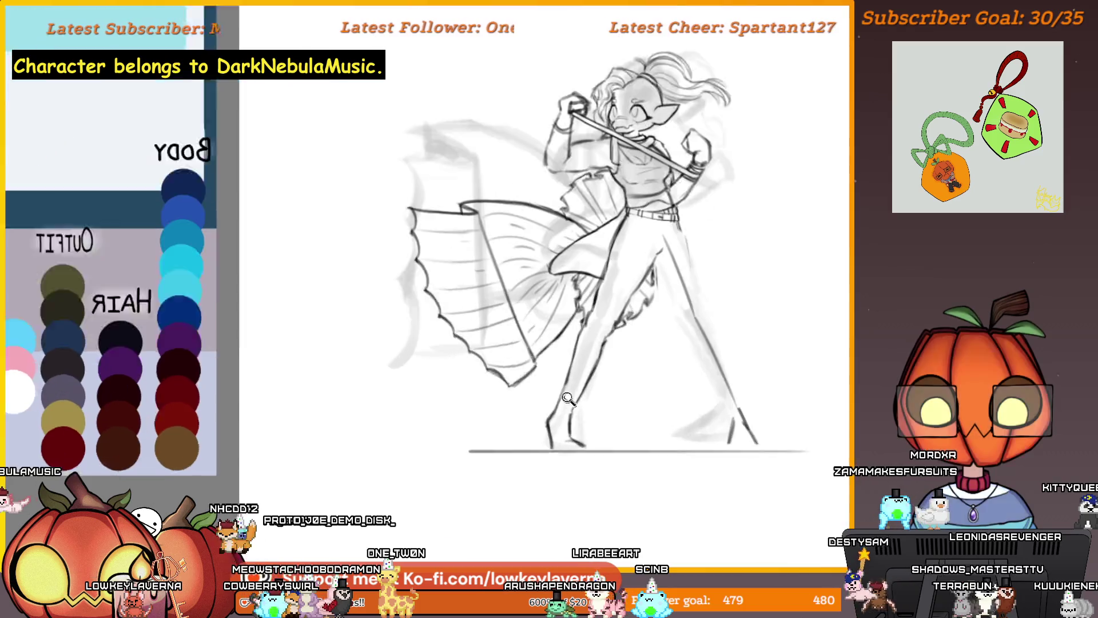
scroll(566, 440, "up", 2)
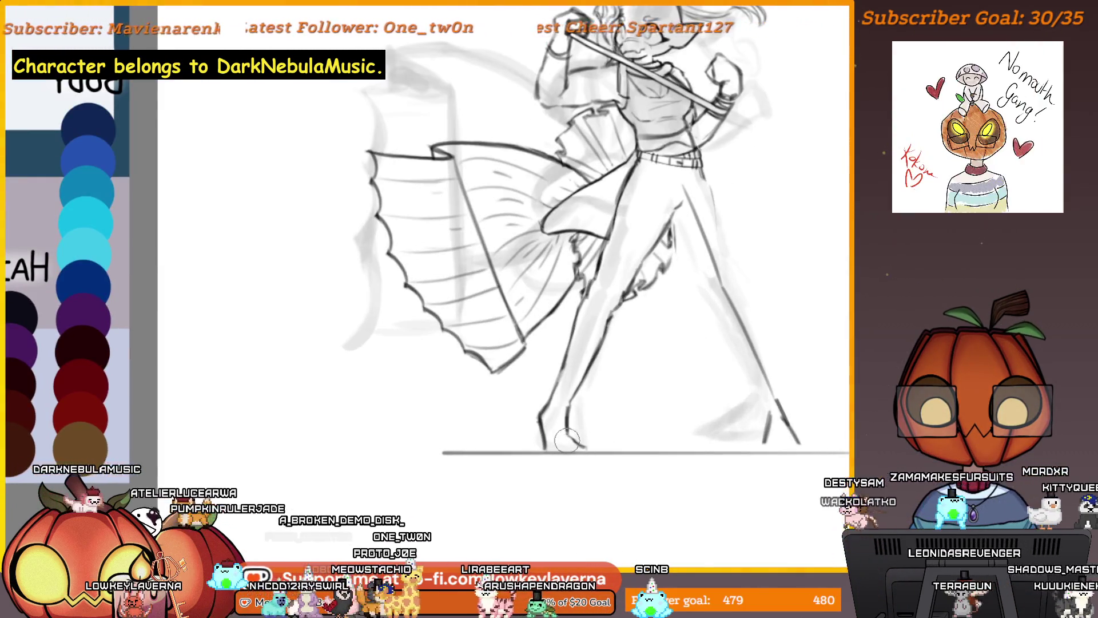
scroll(567, 440, "down", 2)
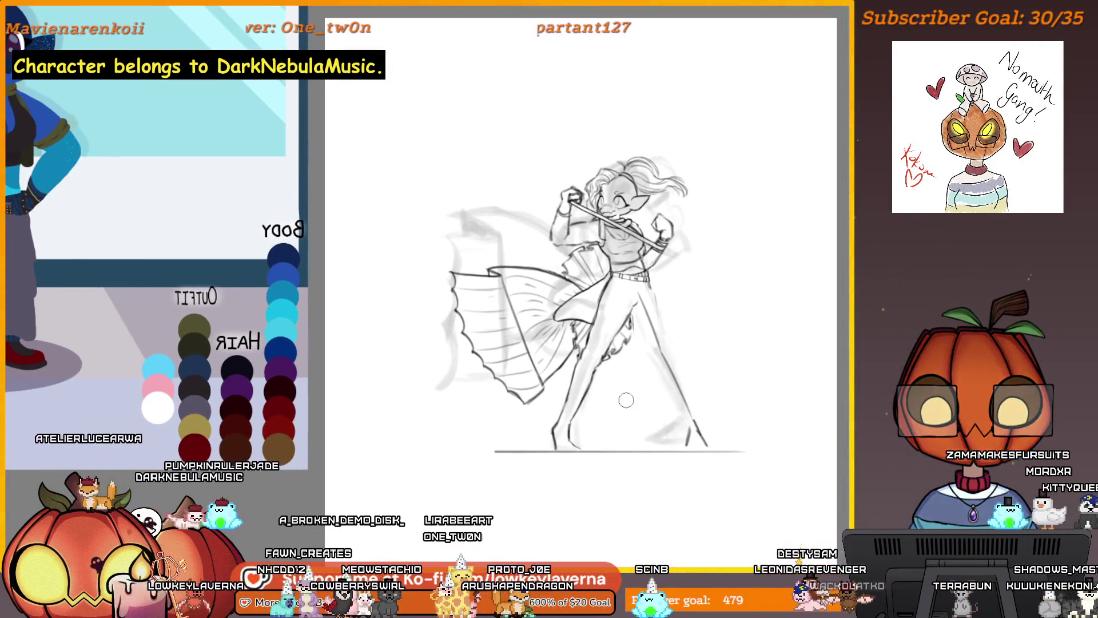
scroll(618, 423, "up", 2)
scroll(610, 442, "down", 3)
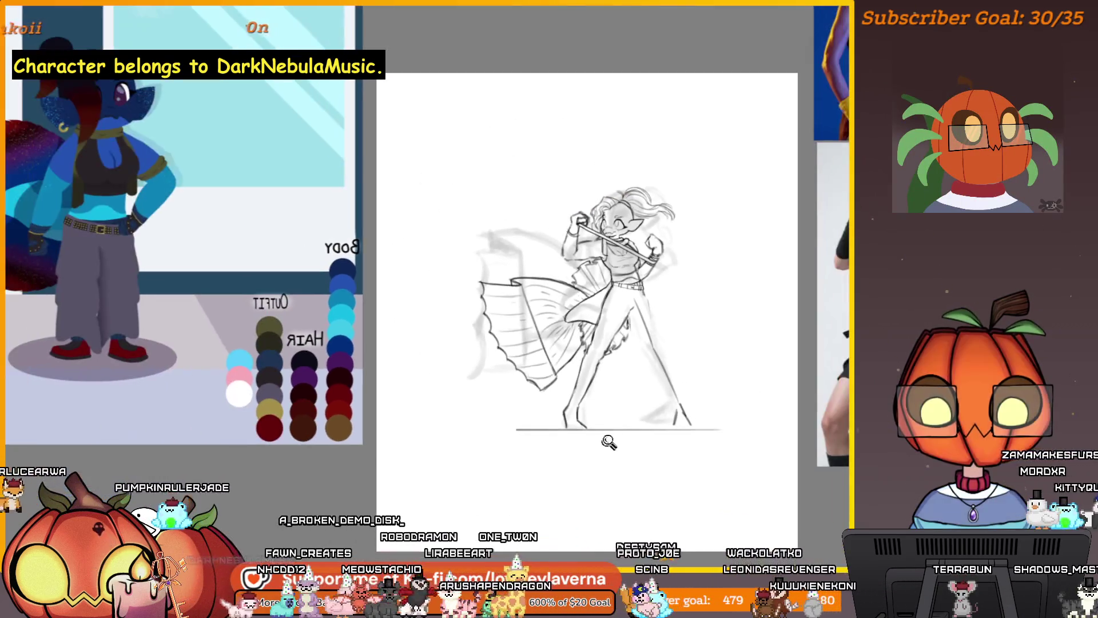
scroll(608, 381, "up", 2)
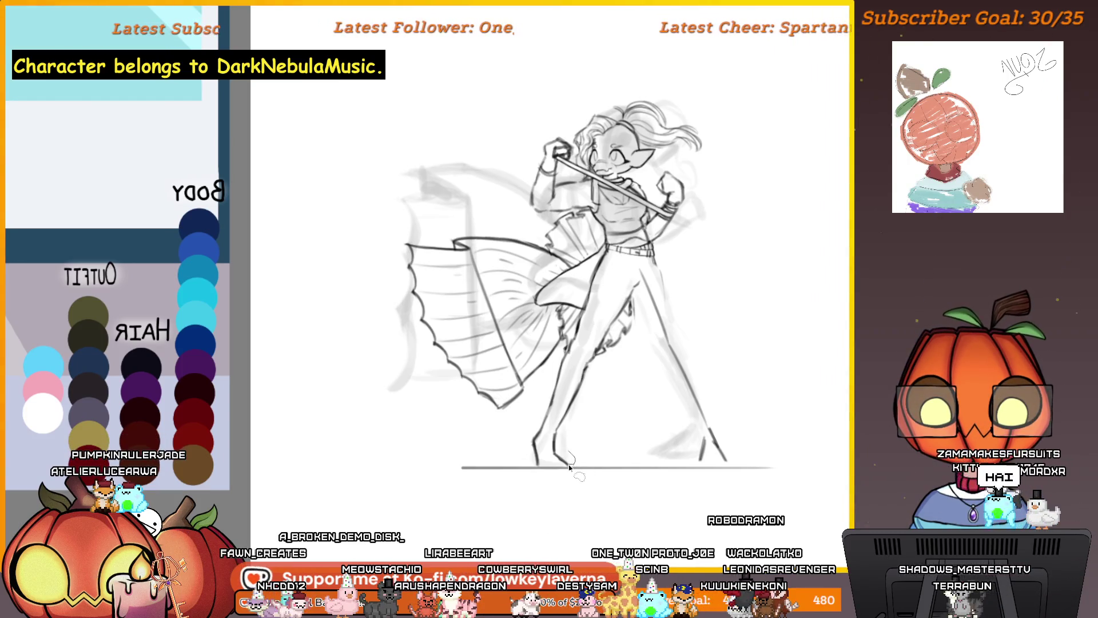
- Lasso the left-foot line art, cut it, and reposition the strokes onto the ground line
left_click_drag(537, 466, 573, 443)
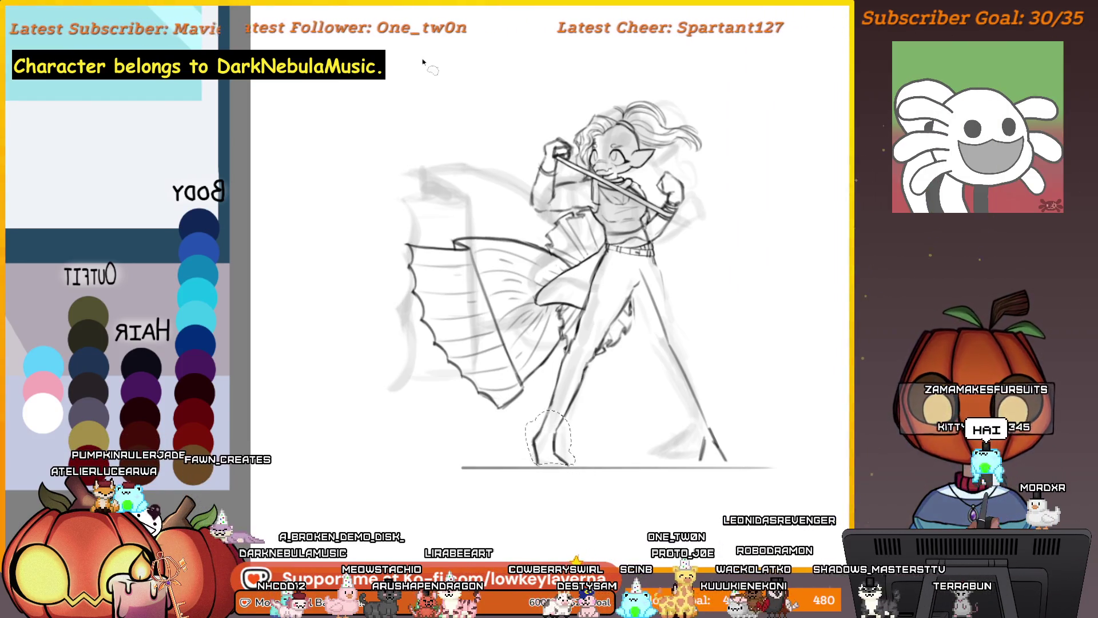
key("ctrl+t")
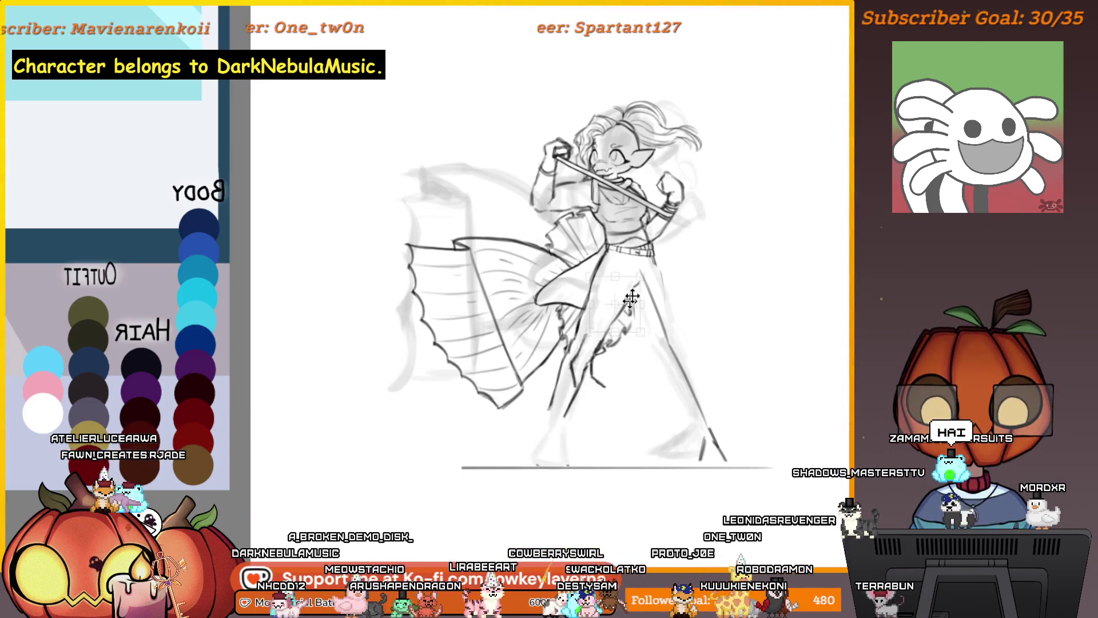
key("Delete")
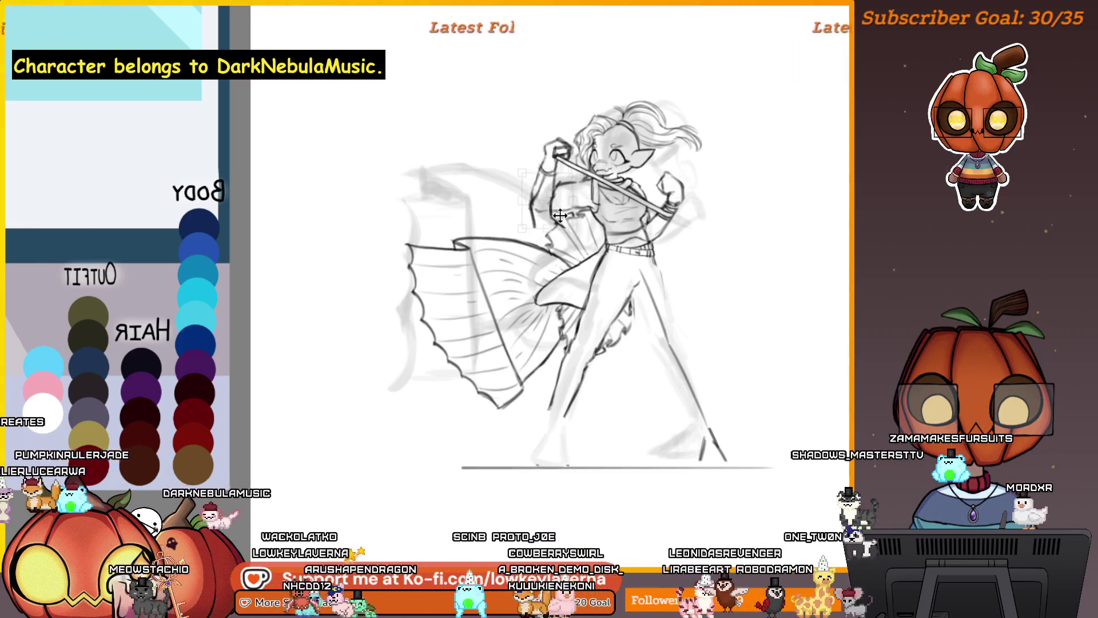
left_click_drag(559, 192, 563, 453)
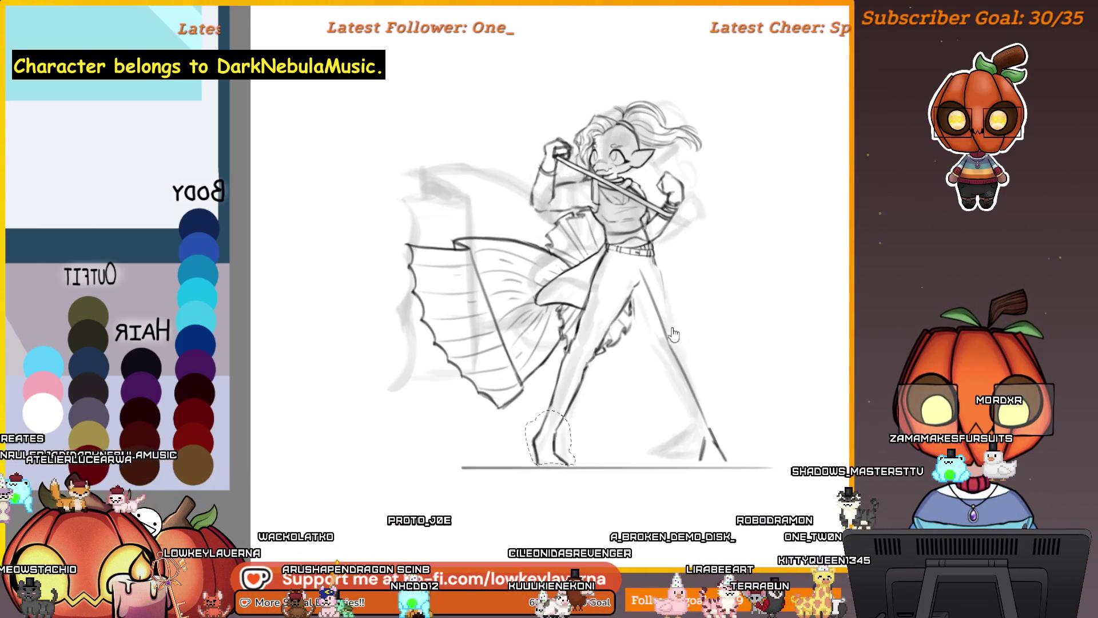
mouse_move(630, 338)
left_mouse_down()
mouse_move(596, 318)
mouse_move(622, 173)
left_mouse_up()
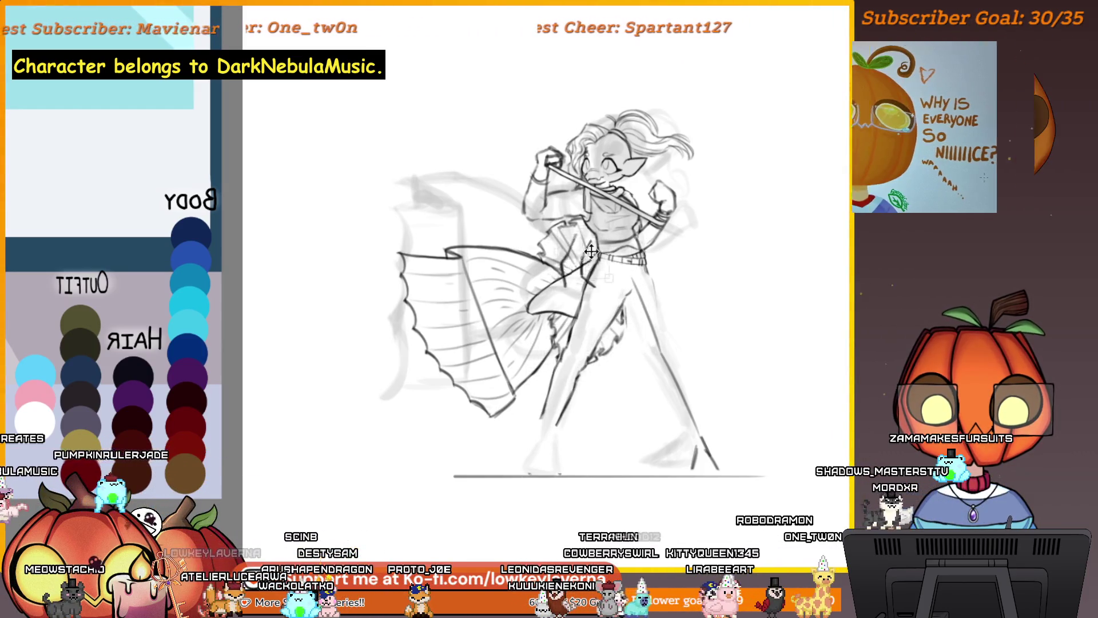
left_click_drag(690, 188, 657, 275)
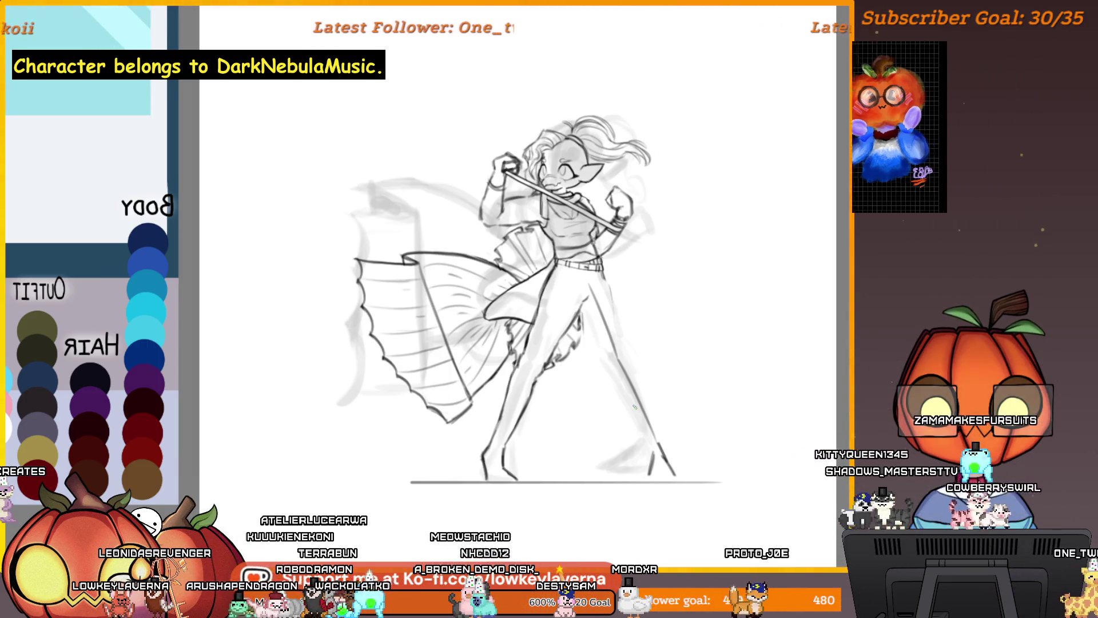
- Mirror the canvas horizontally and pan so the photo reference sits beside the sketch
key("h")
left_click_drag(232, 438, 629, 361)
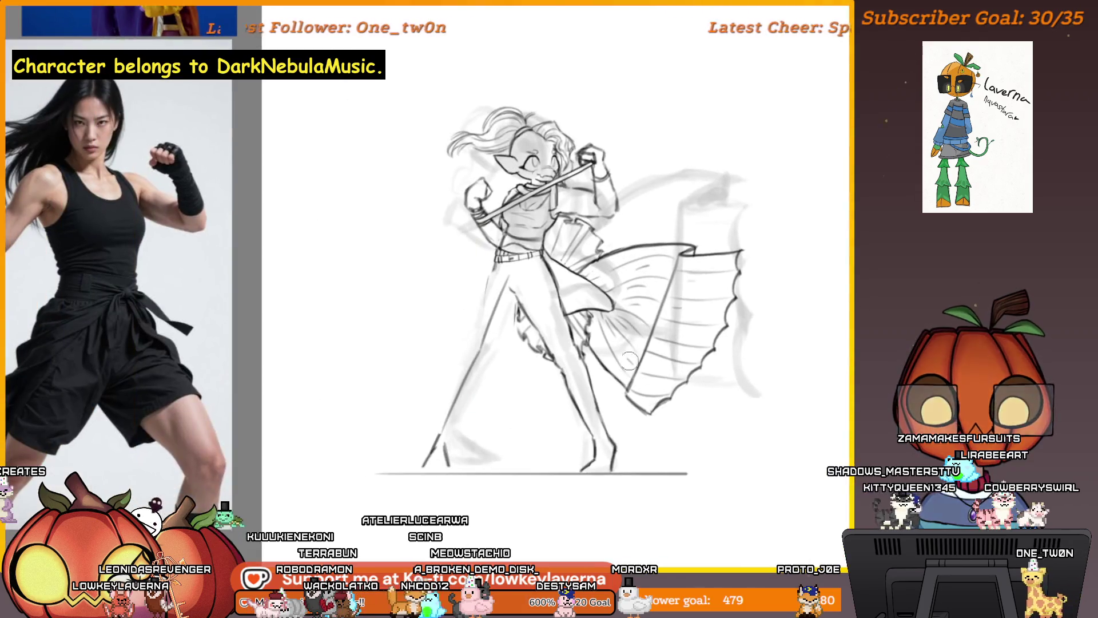
left_click_drag(504, 357, 566, 394)
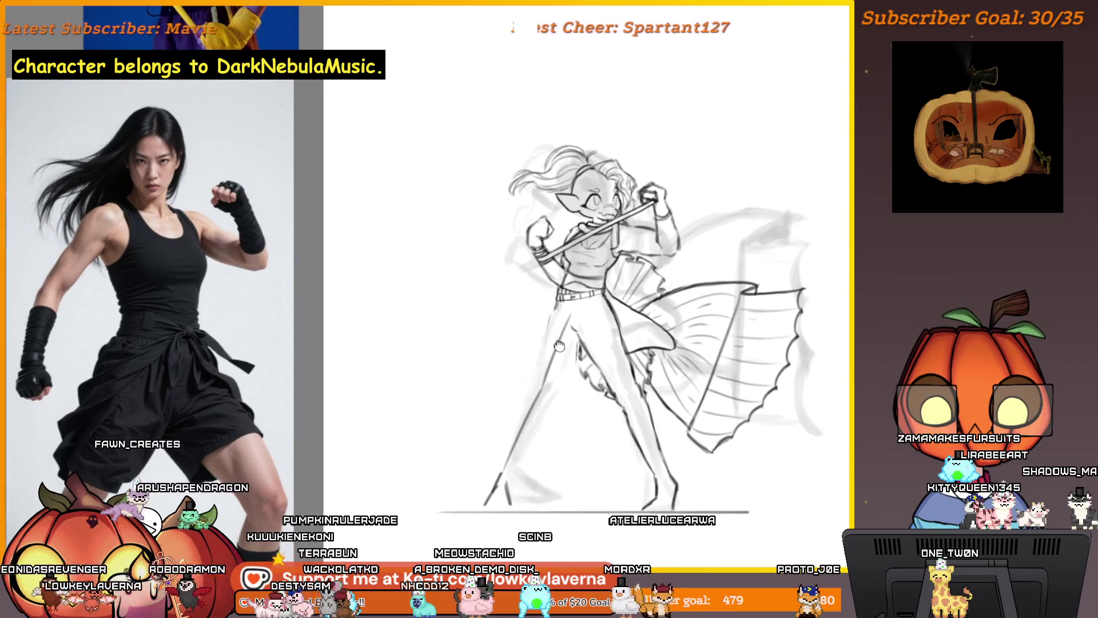
left_click_drag(572, 308, 584, 321)
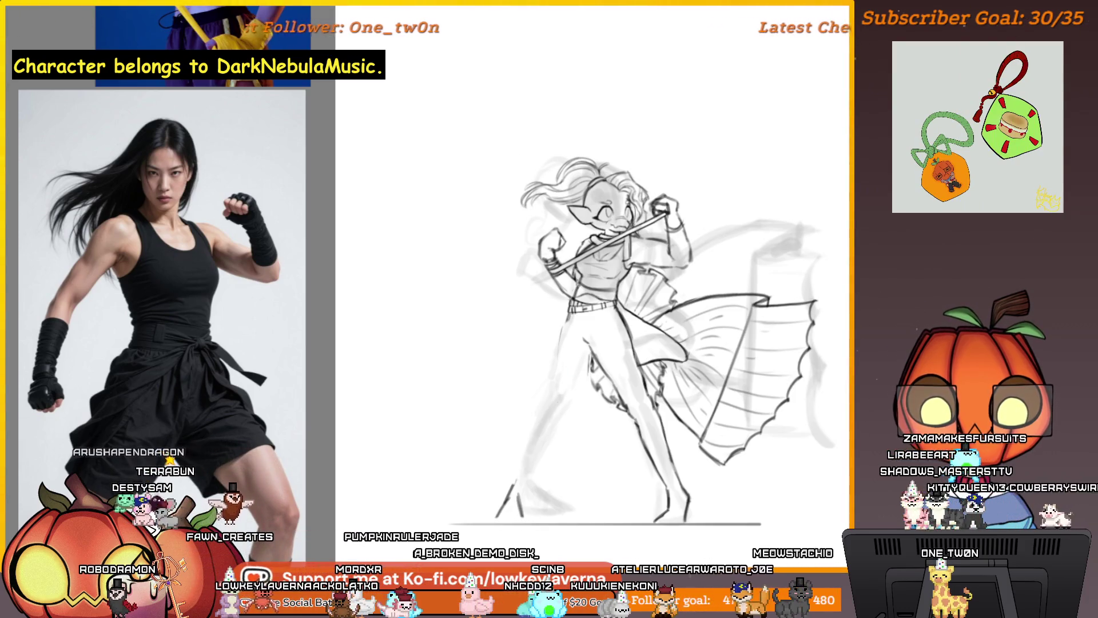
left_click_drag(544, 424, 526, 461)
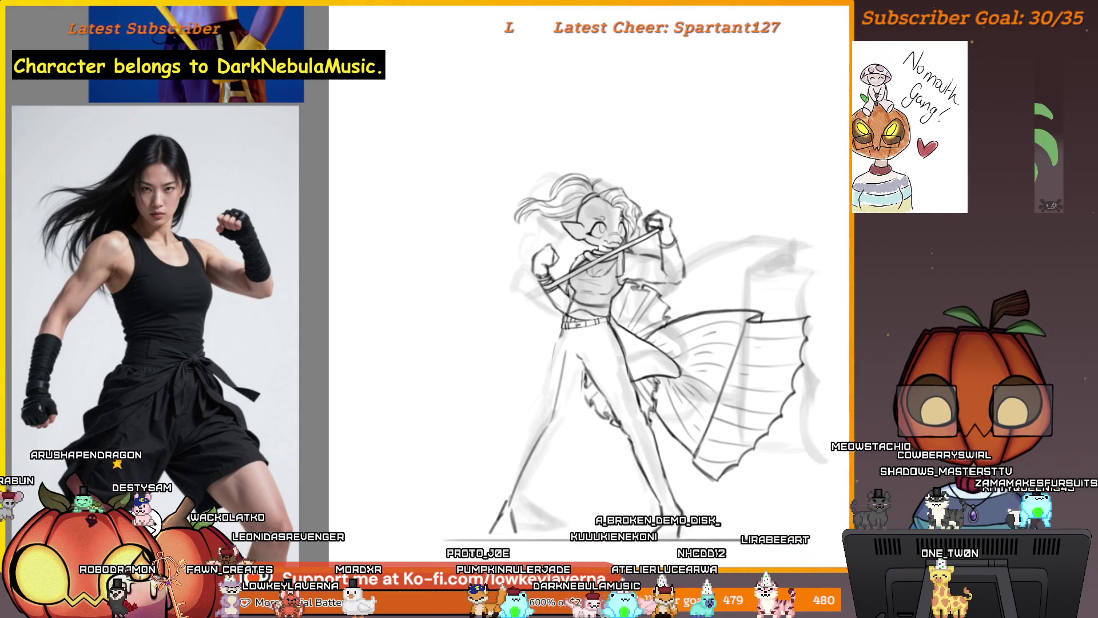
left_click_drag(588, 474, 654, 411)
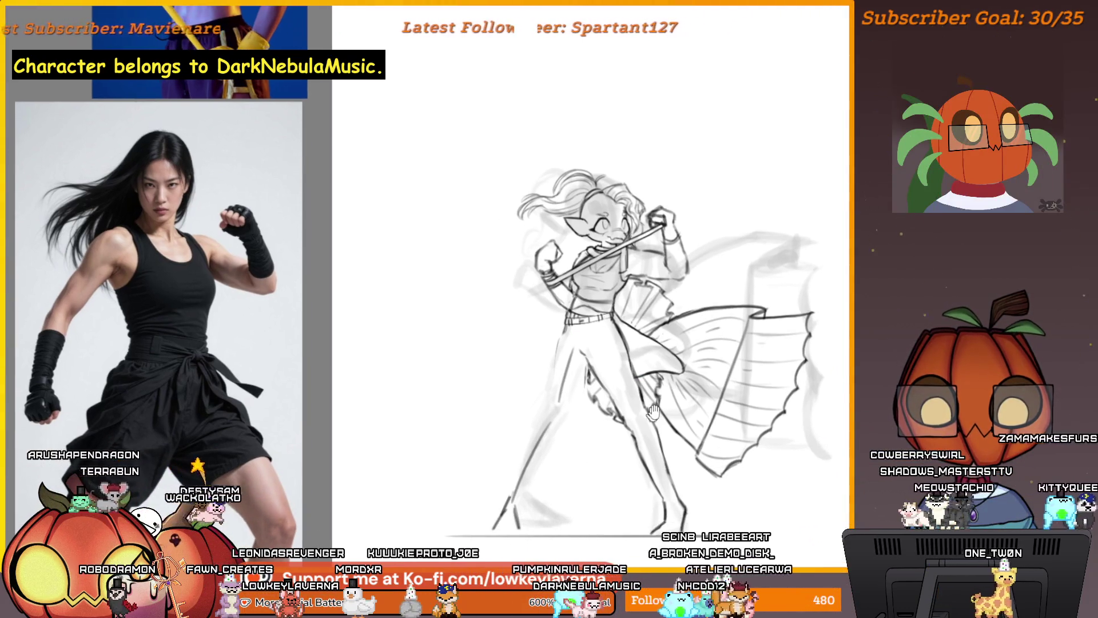
scroll(601, 401, "left", 1)
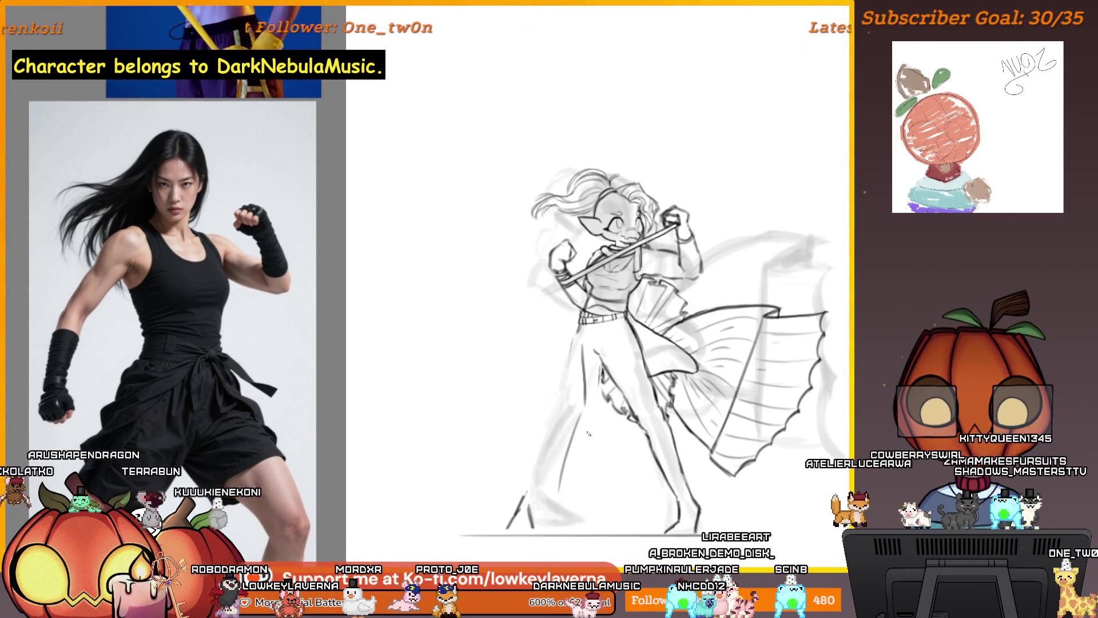
scroll(588, 434, "right", 2)
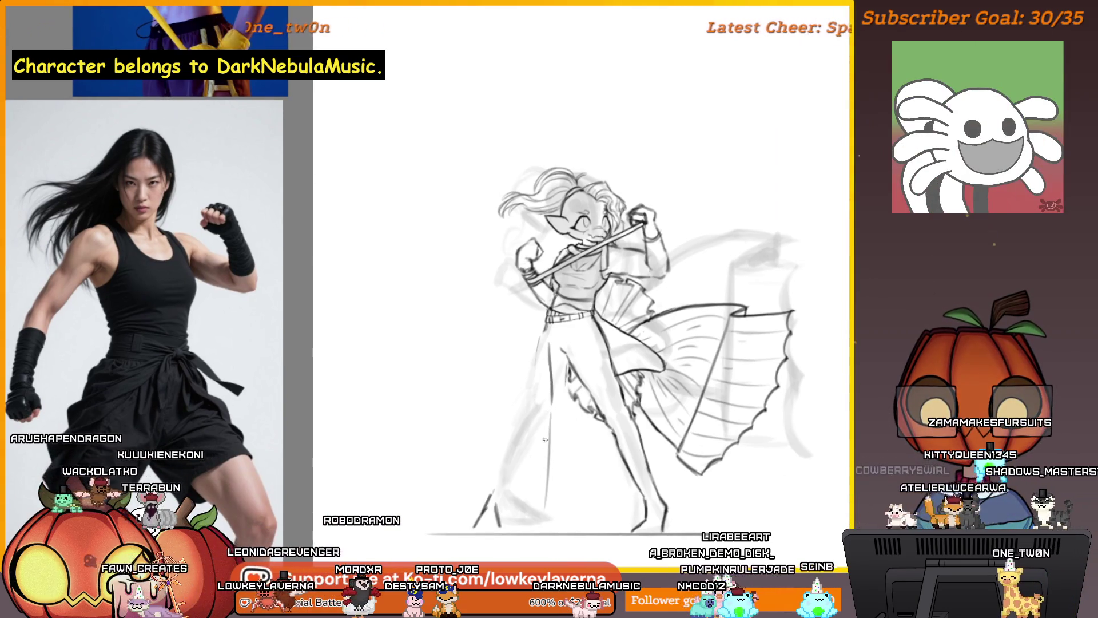
scroll(575, 403, "left", 2)
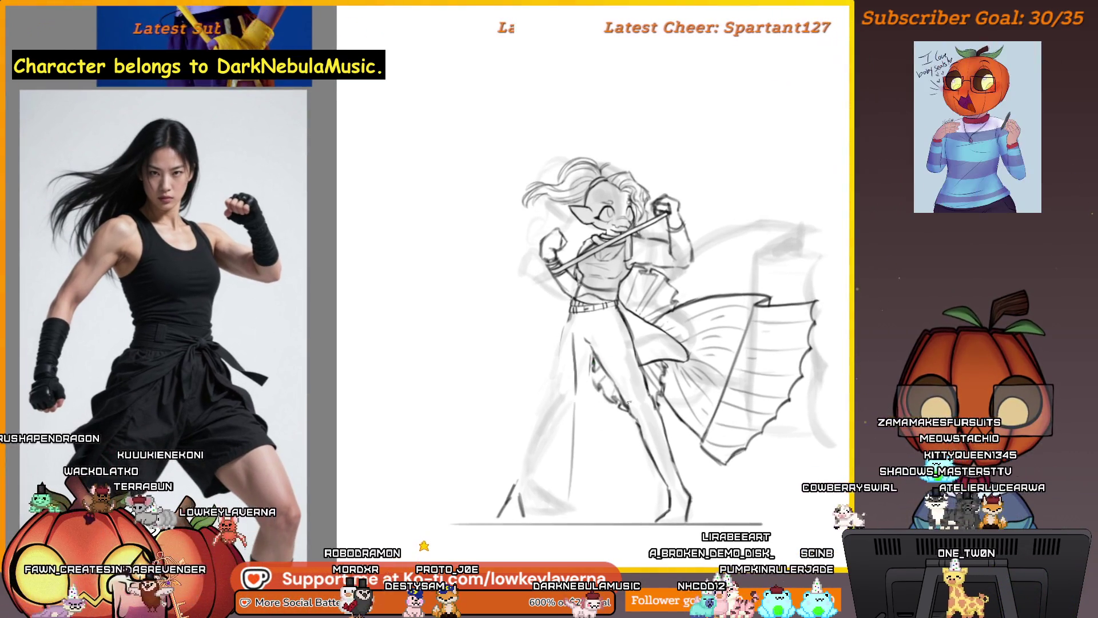
- Darken the figure's left leg with two reinforcing pencil strokes
left_click_drag(572, 366, 584, 504)
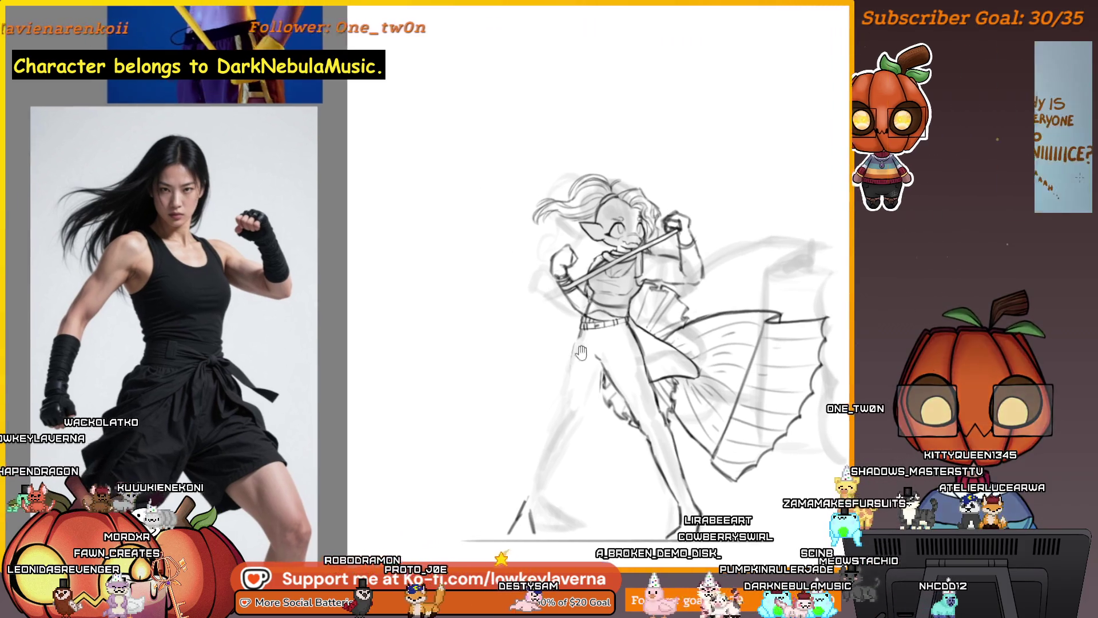
scroll(575, 343, "up", 1)
scroll(602, 360, "right", 1)
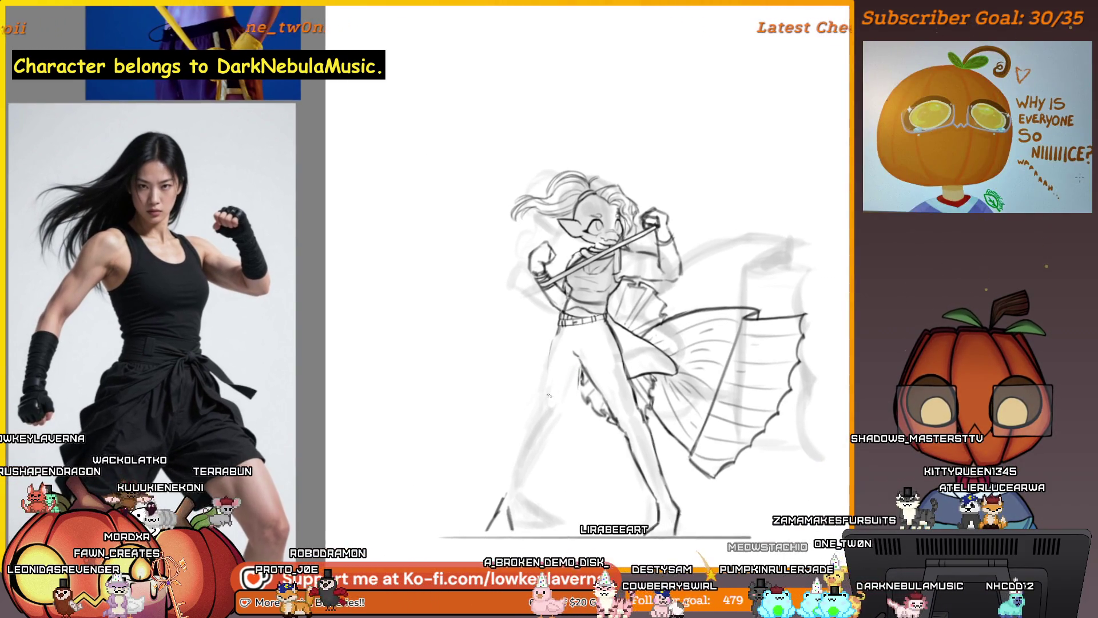
left_click_drag(501, 504, 558, 366)
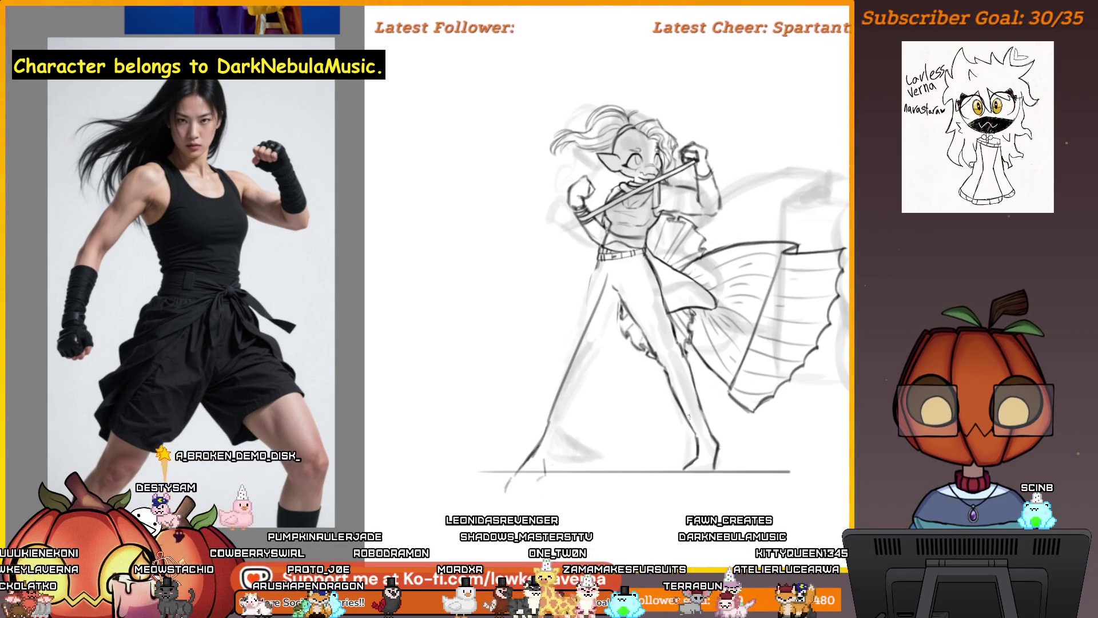
mouse_move(540, 491)
left_mouse_down()
mouse_move(296, 416)
mouse_move(579, 383)
left_mouse_up()
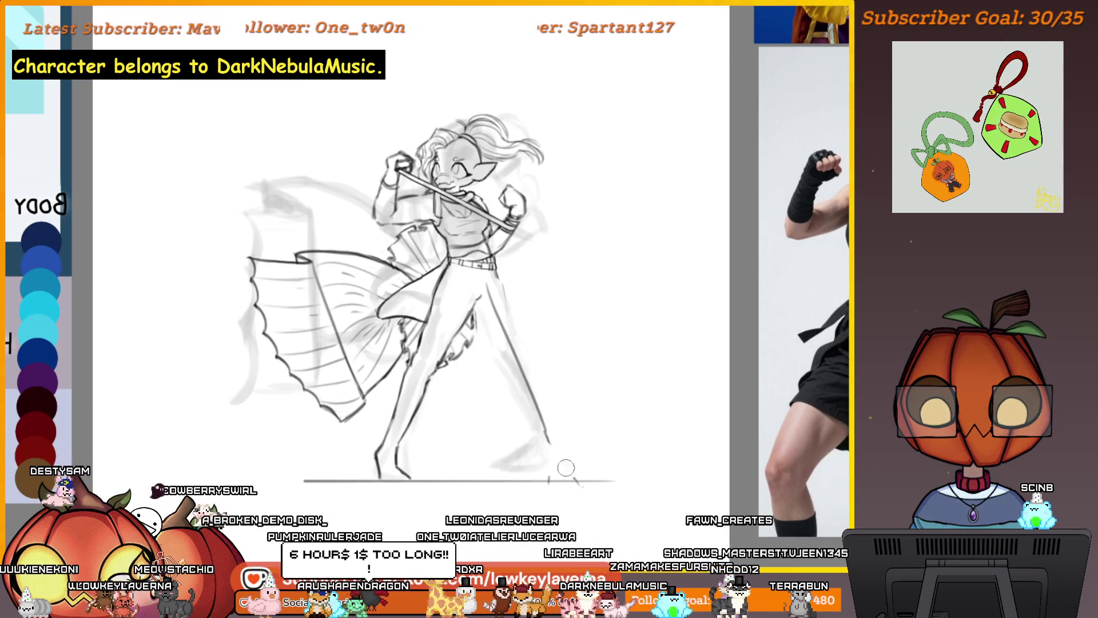
- Nudge the canvas right and mirror the view back to normal beside the photo reference
left_click_drag(548, 445, 558, 445)
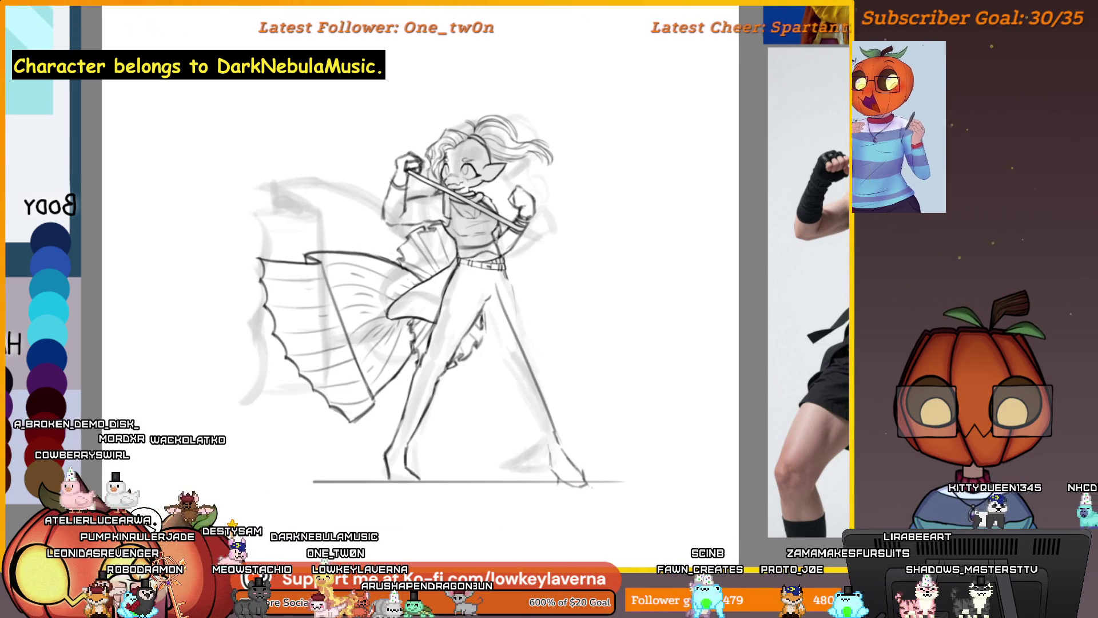
key("m")
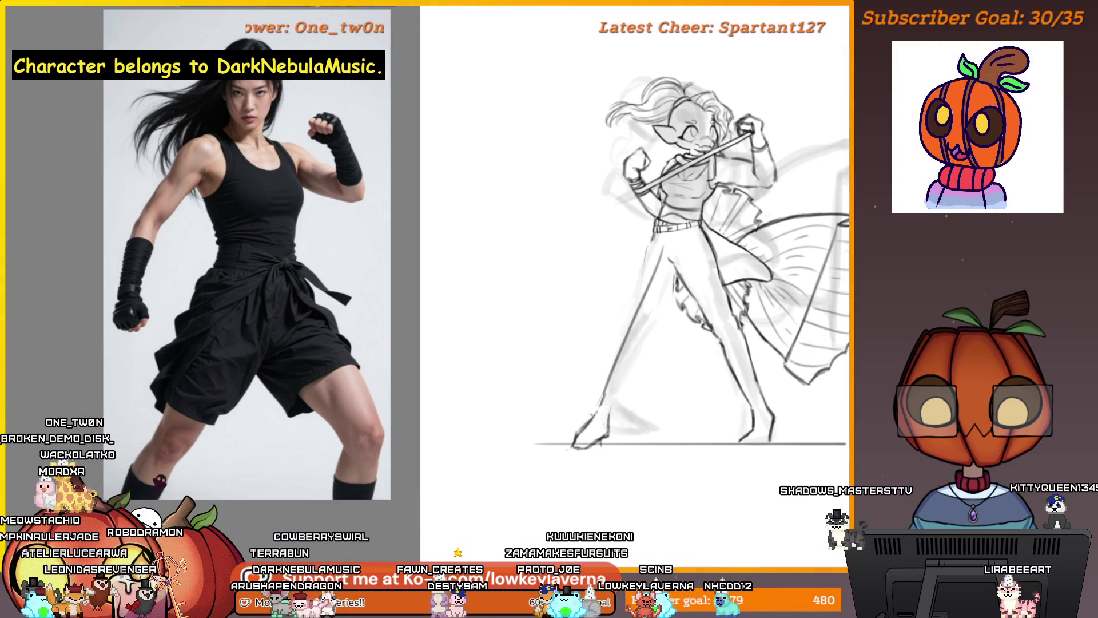
- Lasso the fighter's foot and transform it a few pixels up and to the left
left_click_drag(634, 403, 551, 433)
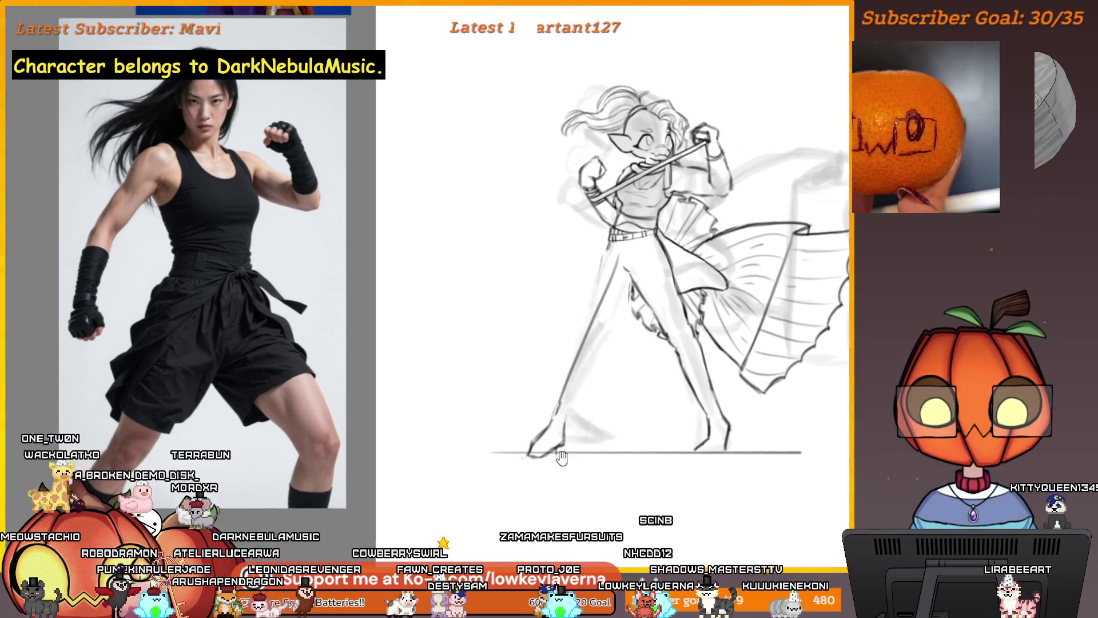
left_click_drag(508, 484, 548, 461)
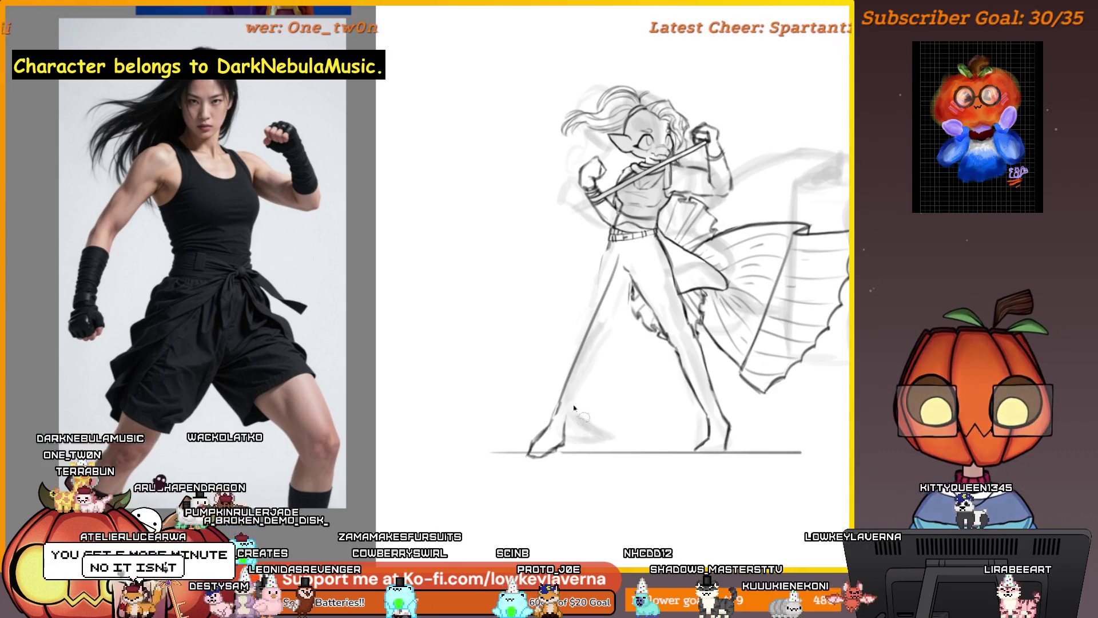
left_click_drag(529, 439, 534, 465)
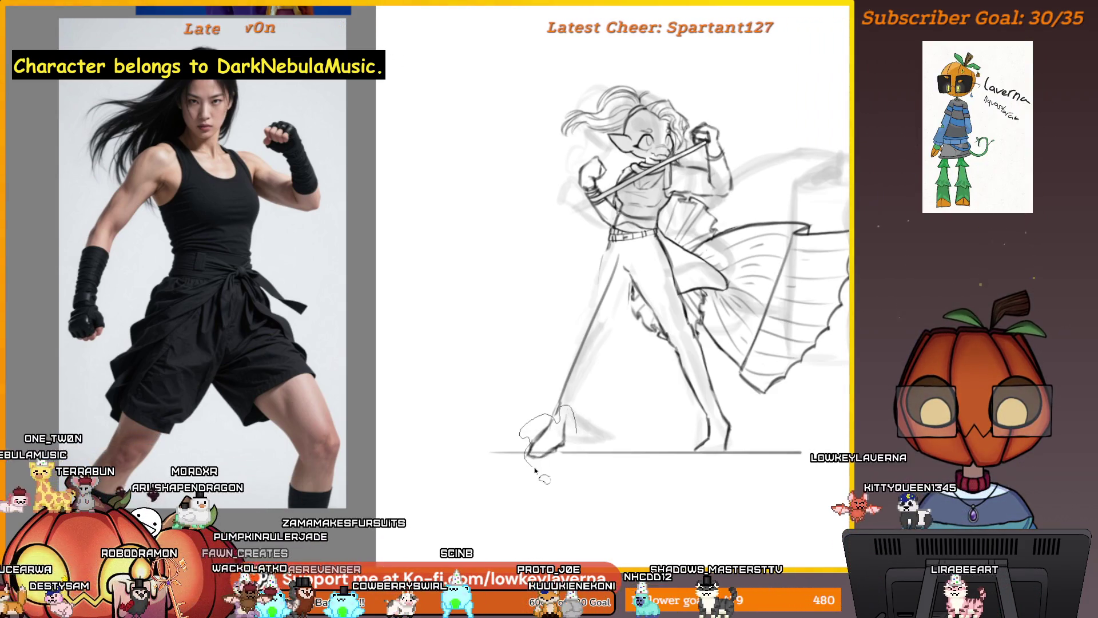
key("ctrl+t")
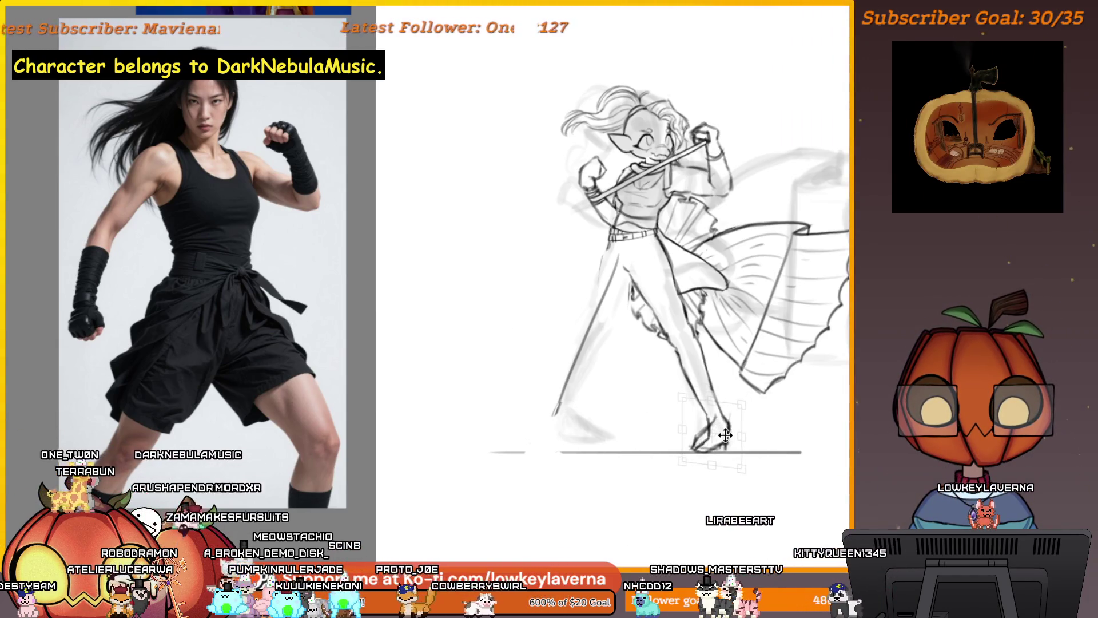
left_click_drag(575, 435, 570, 432)
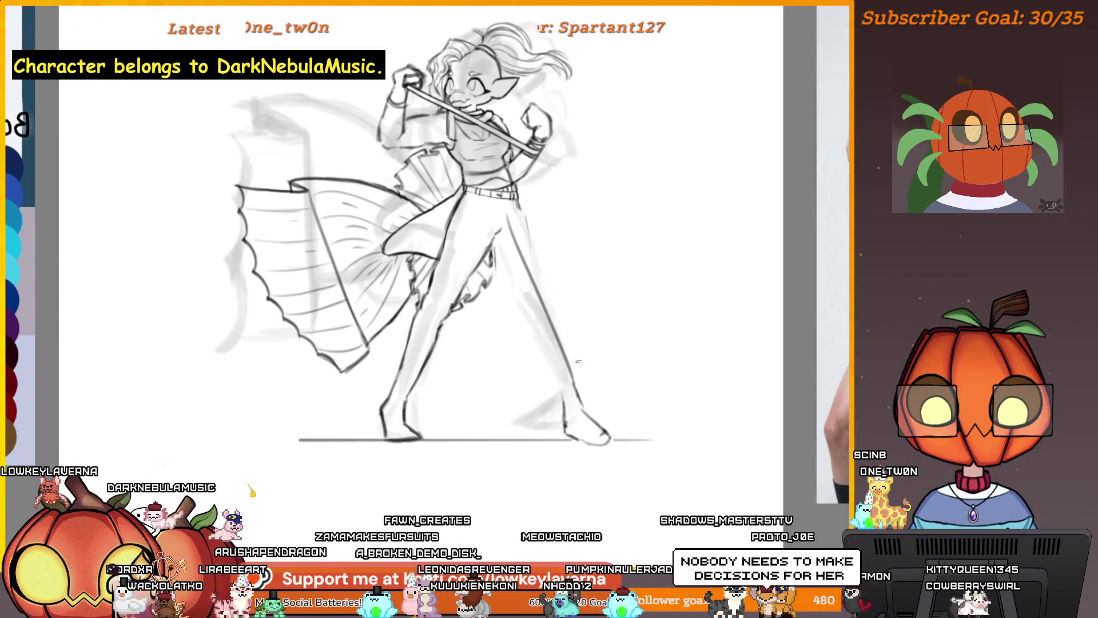
- Draw the instep line on the front foot, then mirror the view to check it
scroll(628, 388, "up", 2)
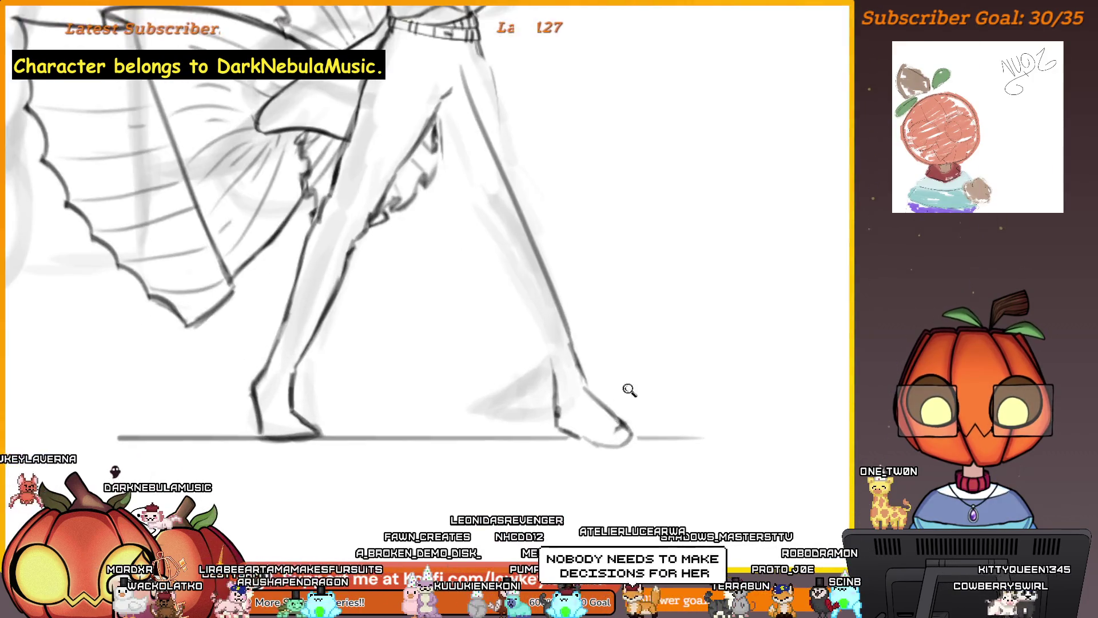
scroll(627, 387, "up", 1)
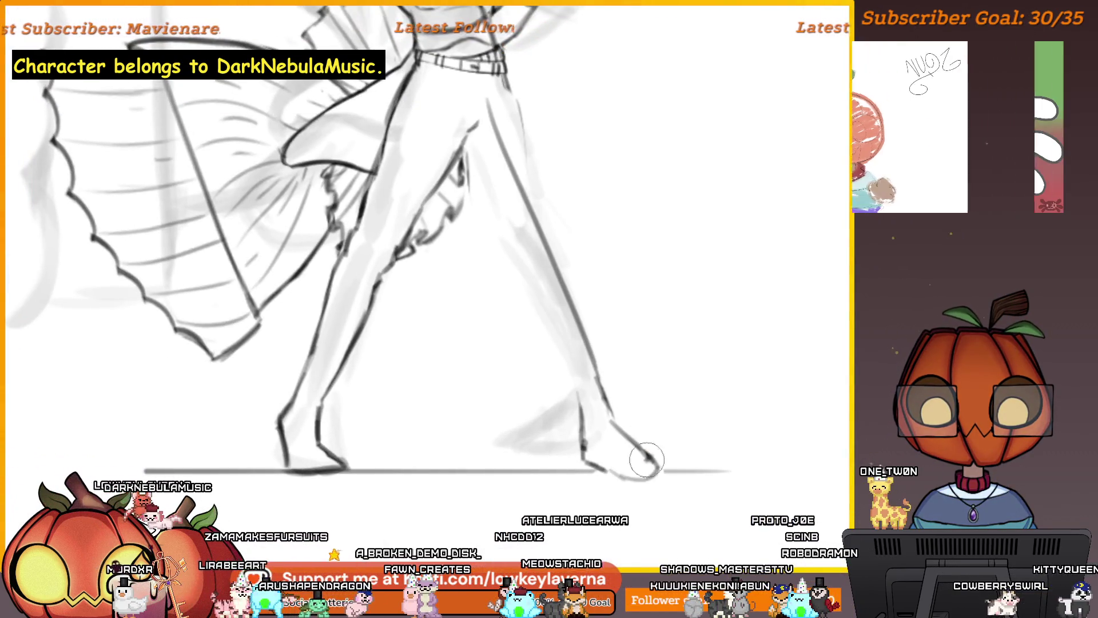
scroll(641, 452, "down", 1)
scroll(642, 422, "down", 1)
left_click_drag(643, 422, 635, 423)
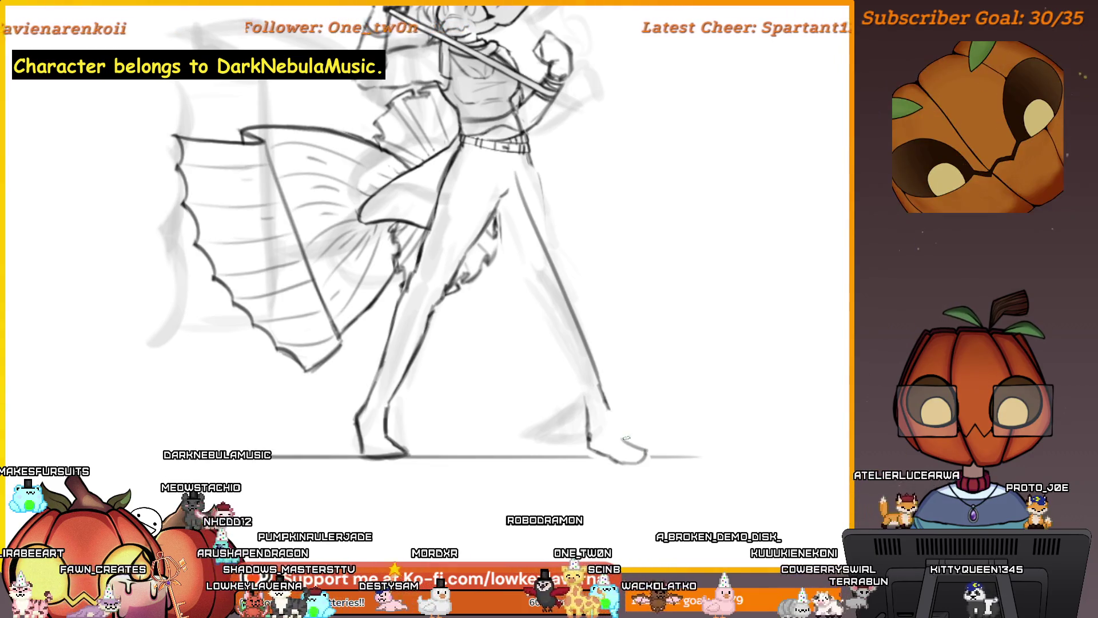
left_click_drag(609, 424, 645, 450)
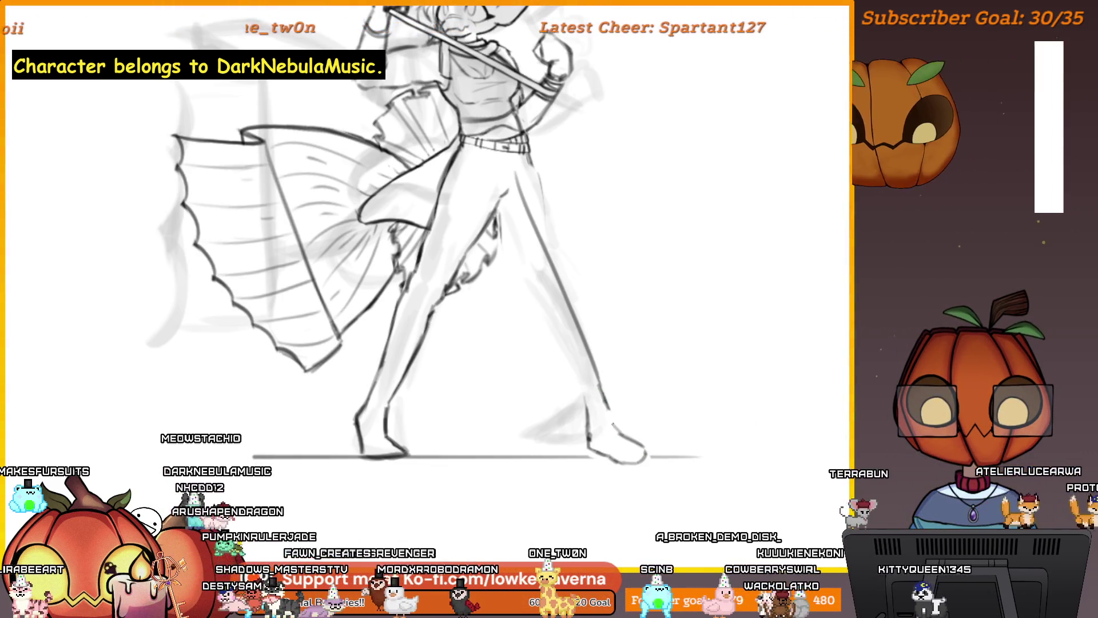
key("m")
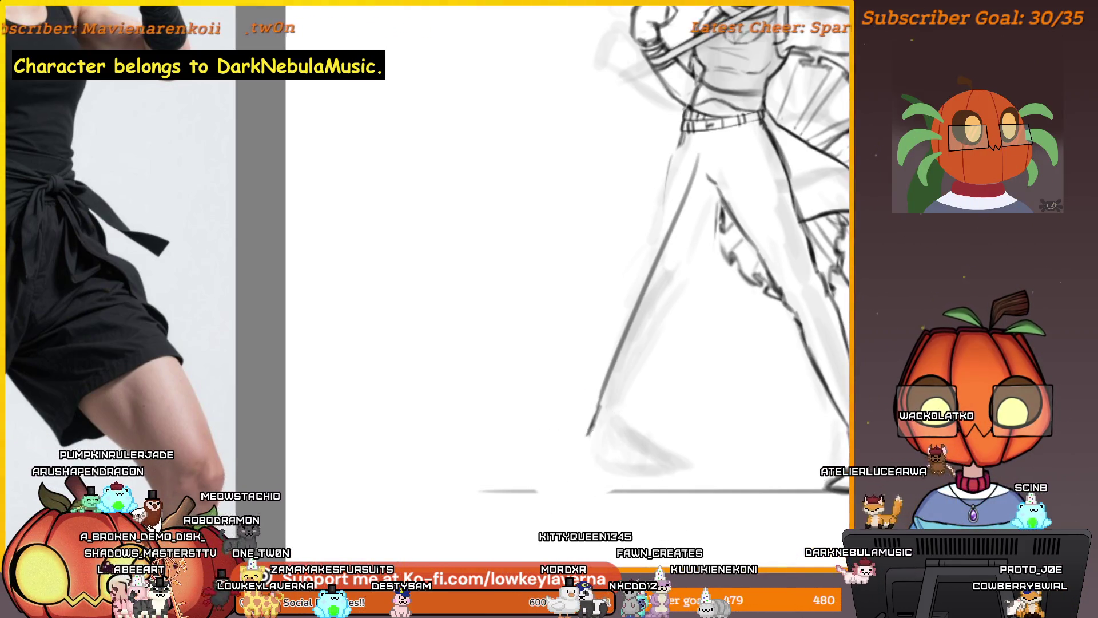
- Extend the leg line down to the foot, redrawing the stroke after one undo
left_click_drag(589, 430, 556, 476)
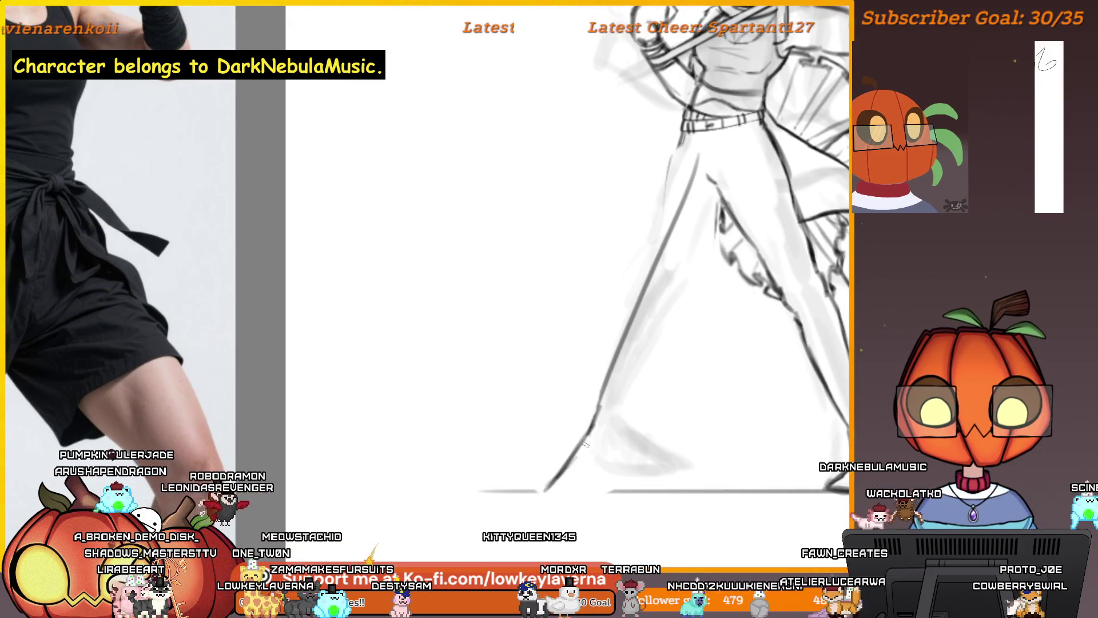
key("ctrl+z")
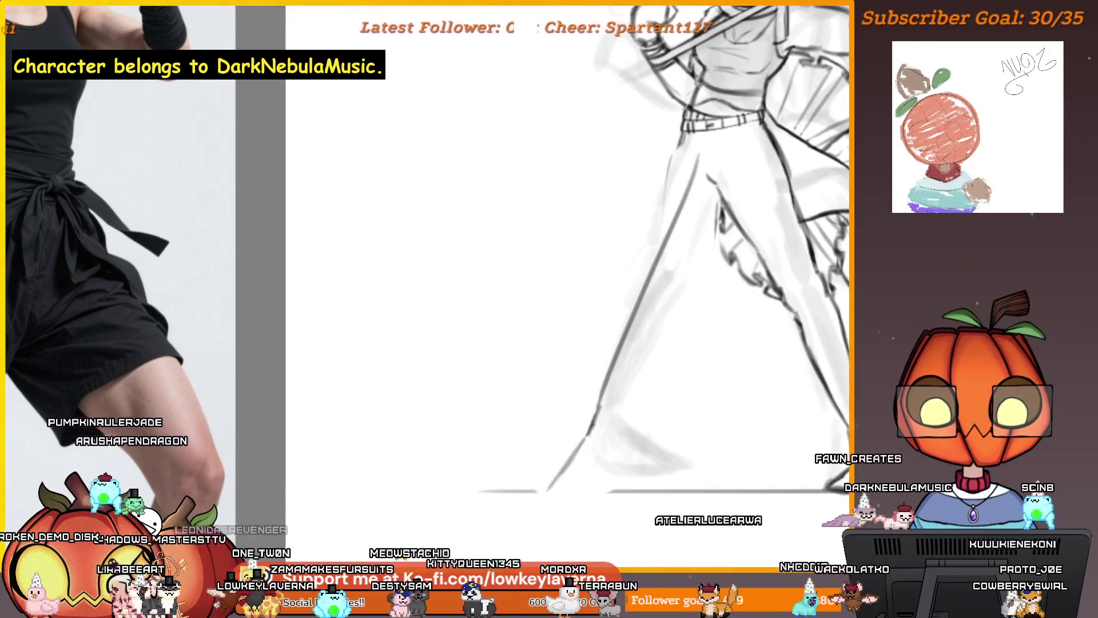
mouse_move(589, 433)
left_mouse_down()
mouse_move(546, 491)
mouse_move(593, 491)
mouse_move(583, 492)
left_mouse_up()
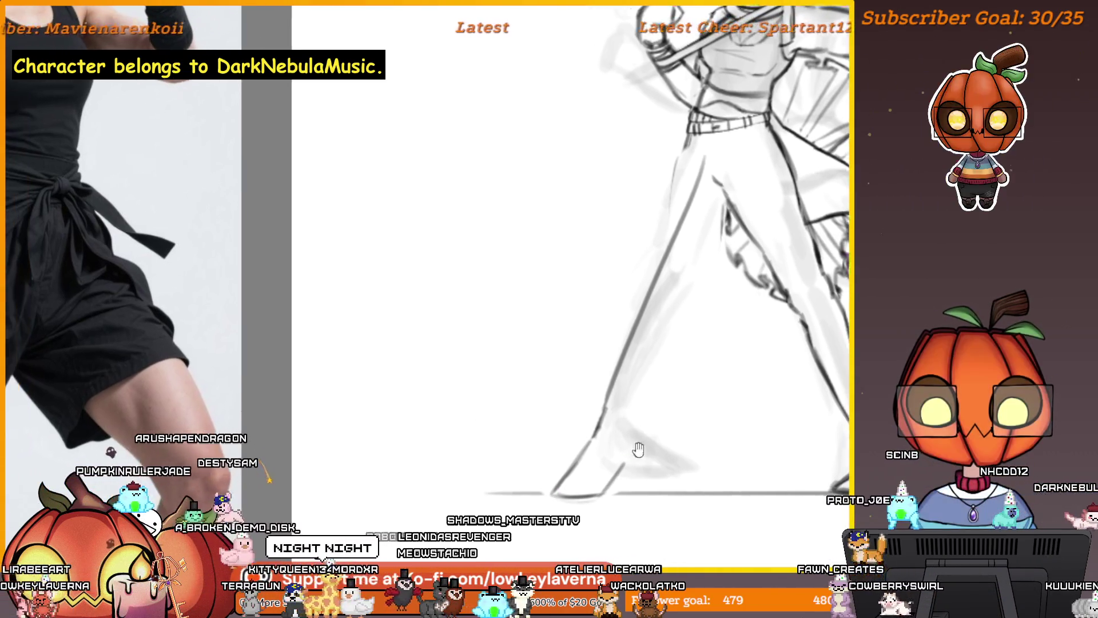
mouse_move(598, 439)
left_mouse_down()
mouse_move(619, 430)
mouse_move(634, 463)
left_mouse_up()
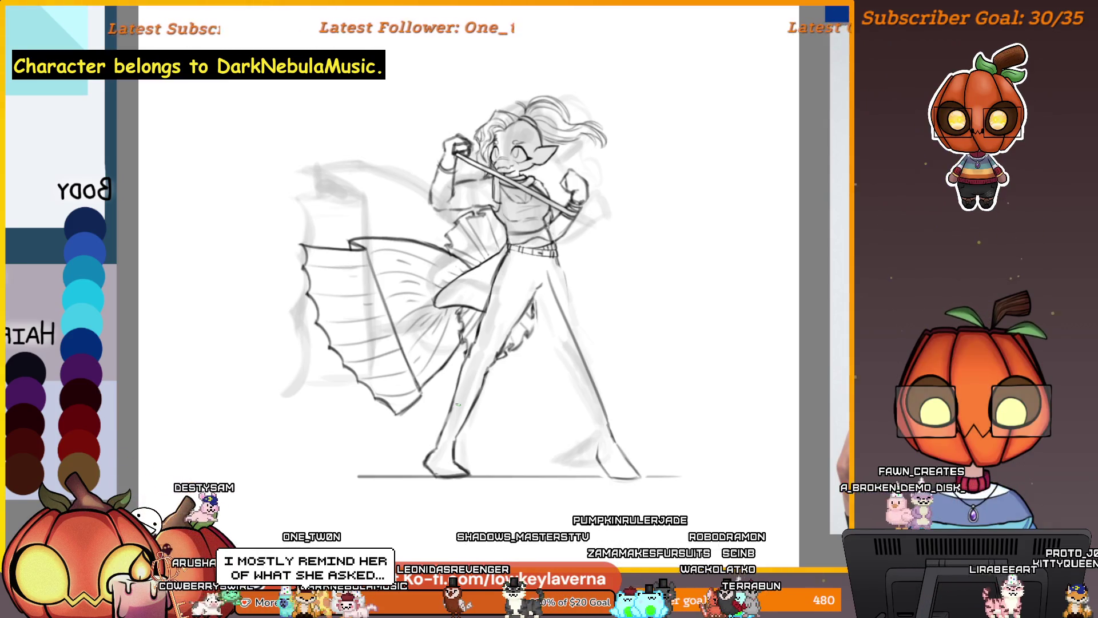
- Zoom in and out on the skirt and legs, unflip the canvas, then zoom onto the feet
left_click_drag(527, 440, 698, 450)
scroll(698, 450, "up", 3)
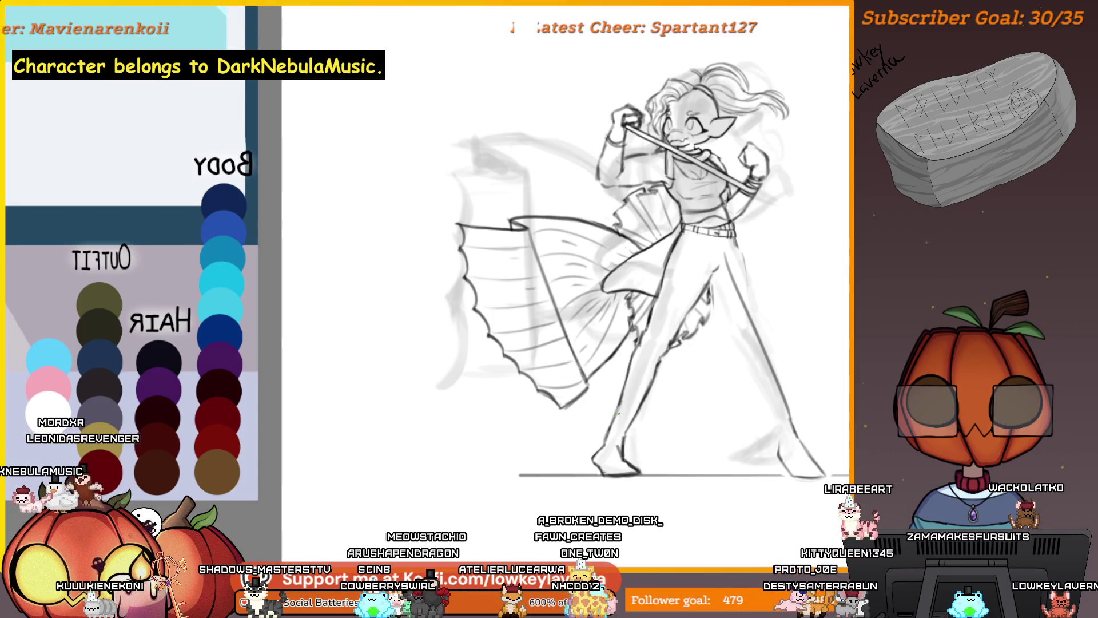
left_click_drag(628, 462, 620, 393)
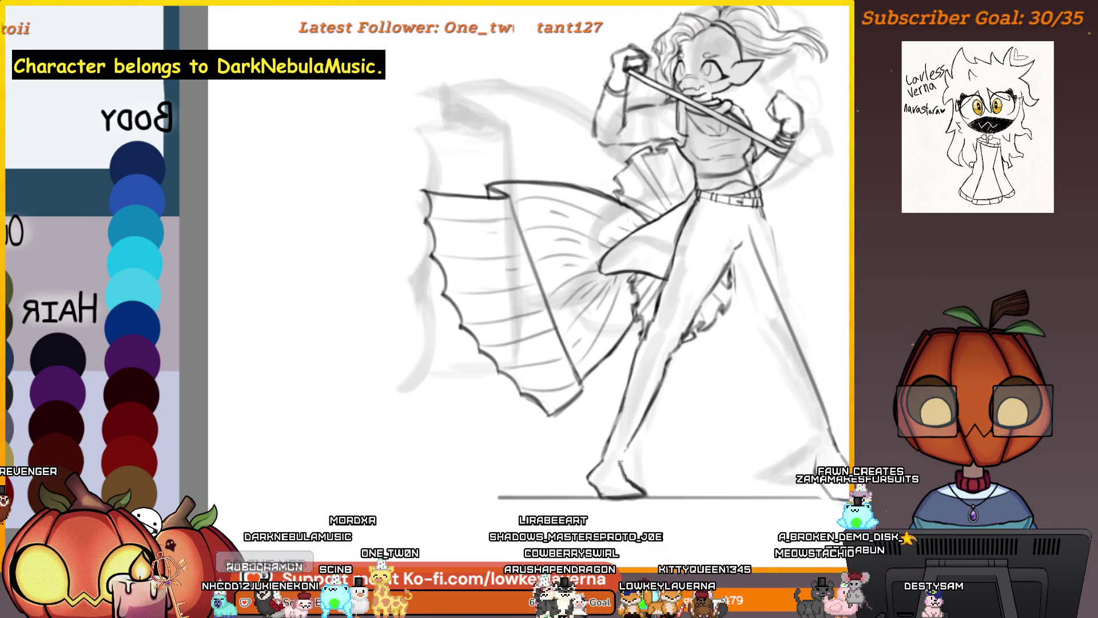
left_click(636, 433)
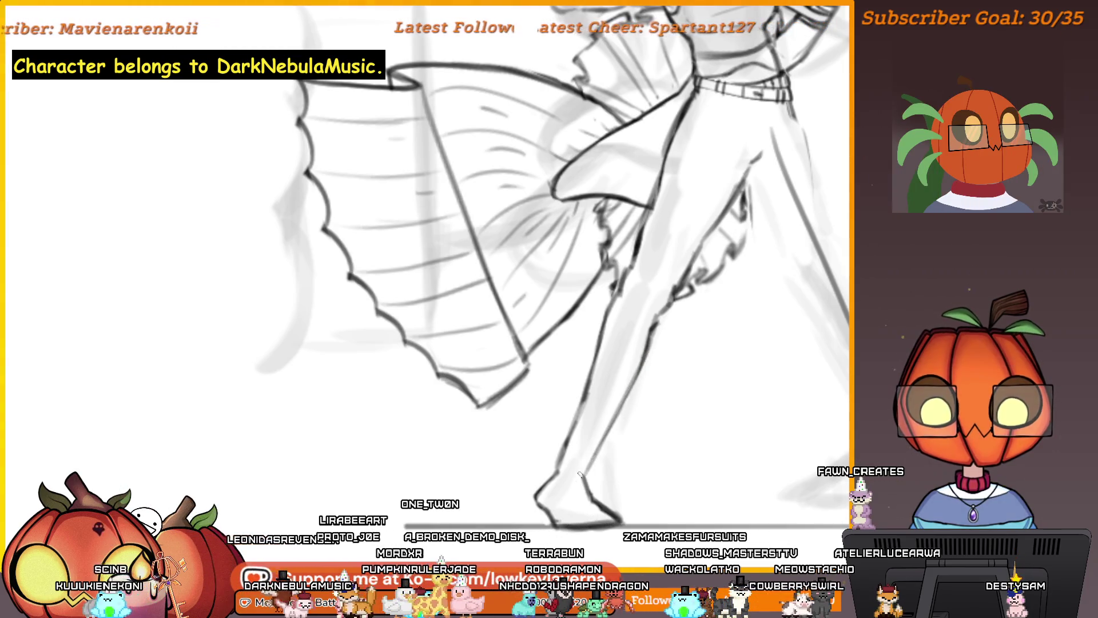
key("ctrl+0")
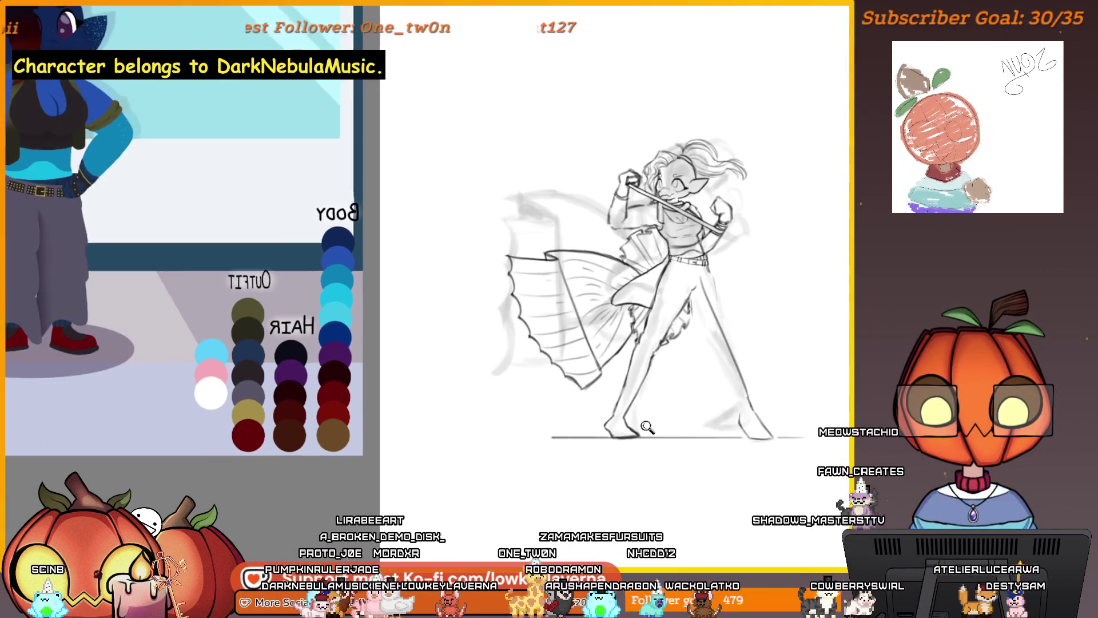
left_click(647, 426)
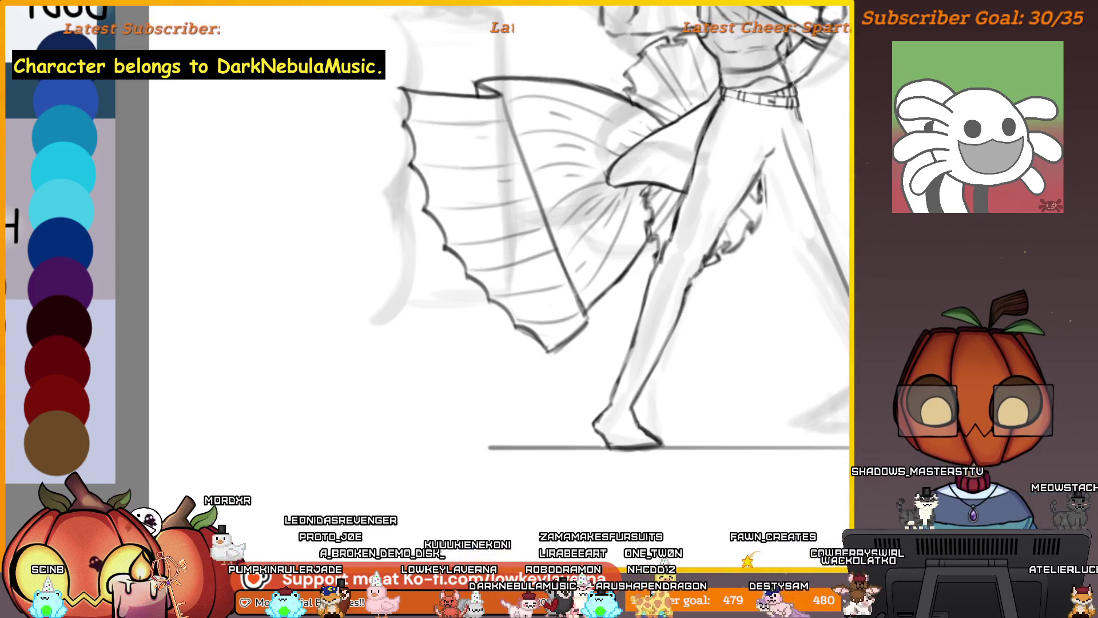
key("ctrl+0")
key("m")
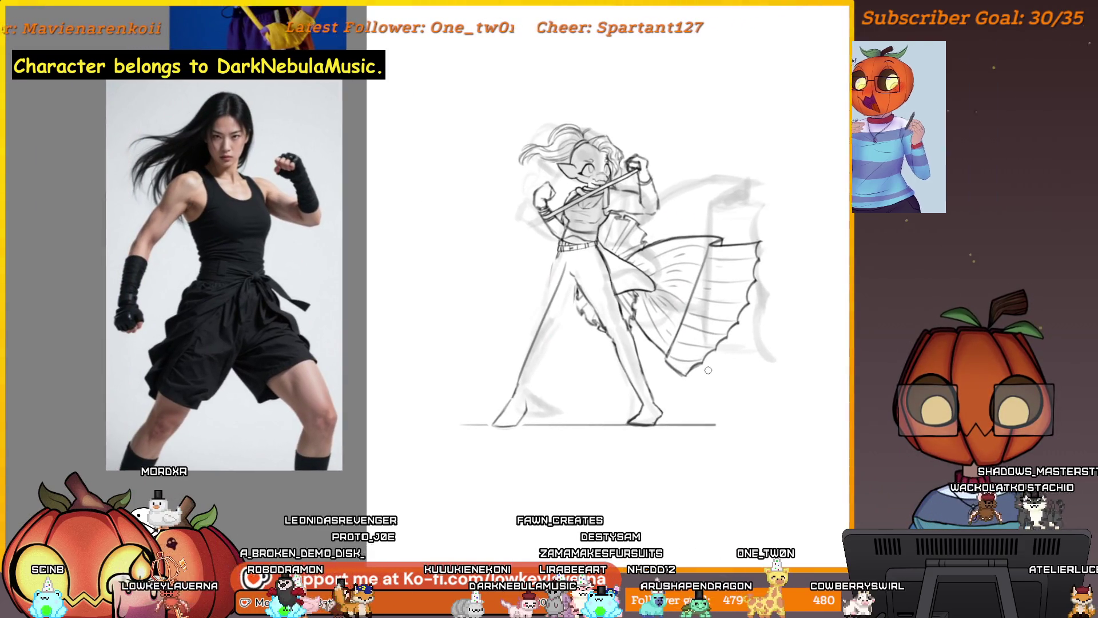
left_click(645, 431)
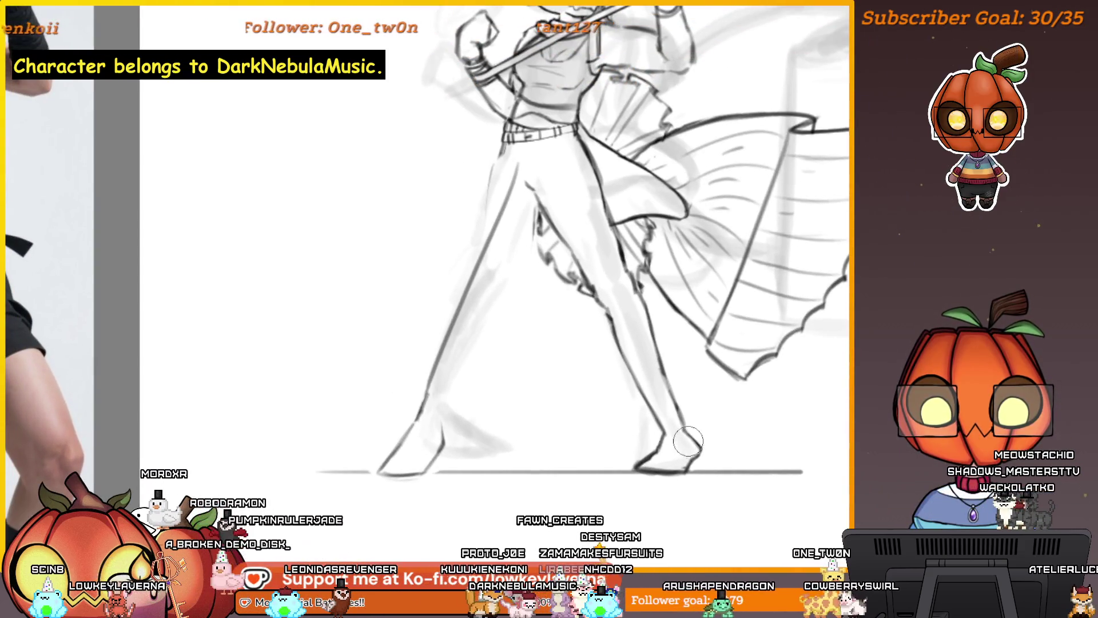